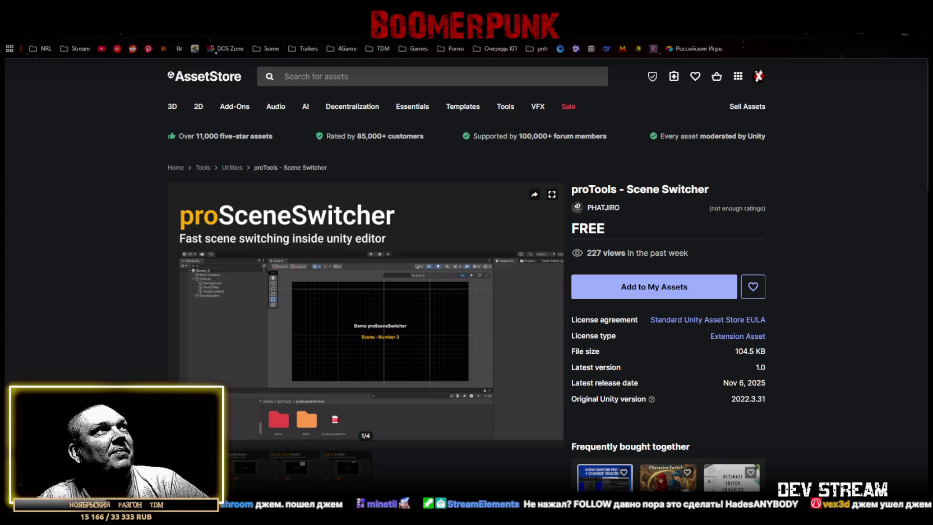
Step: Skip the proTools and Hierarchy Styler Pro pages and add Fantasy Monster 3D Model 06 to My Assets
drag(572, 189, 690, 188)
key(alt+Left)
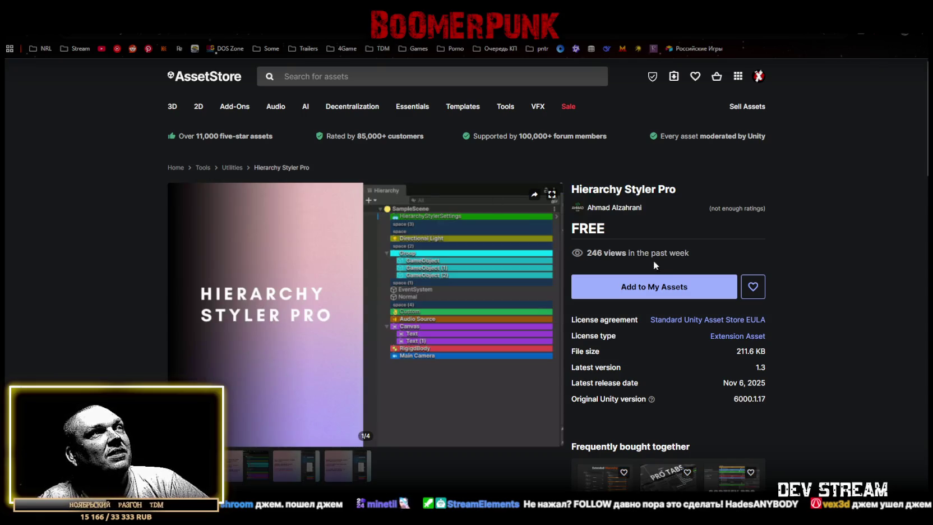
drag(576, 188, 675, 189)
key(alt+Left)
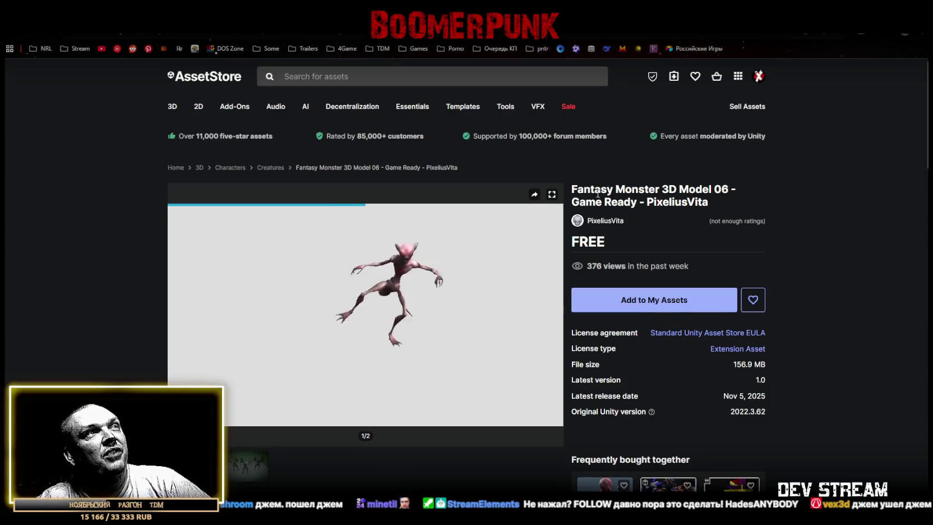
click(657, 307)
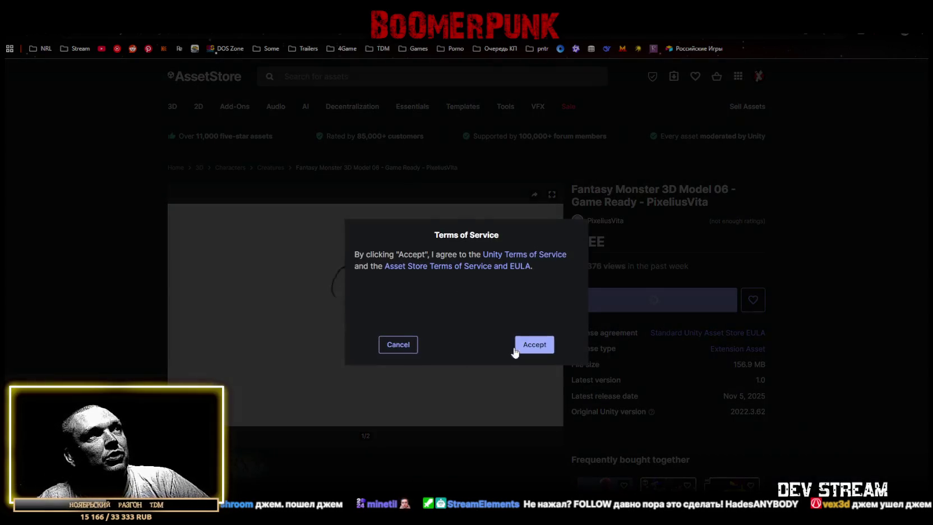
Step: Accept the Terms of Service to claim the free monster model, then preview its animations fullscreen
click(533, 345)
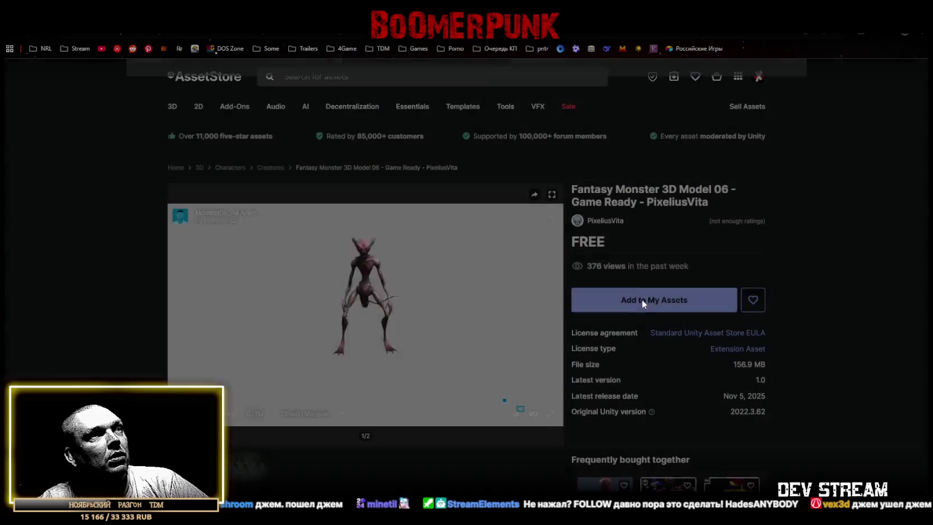
click(642, 300)
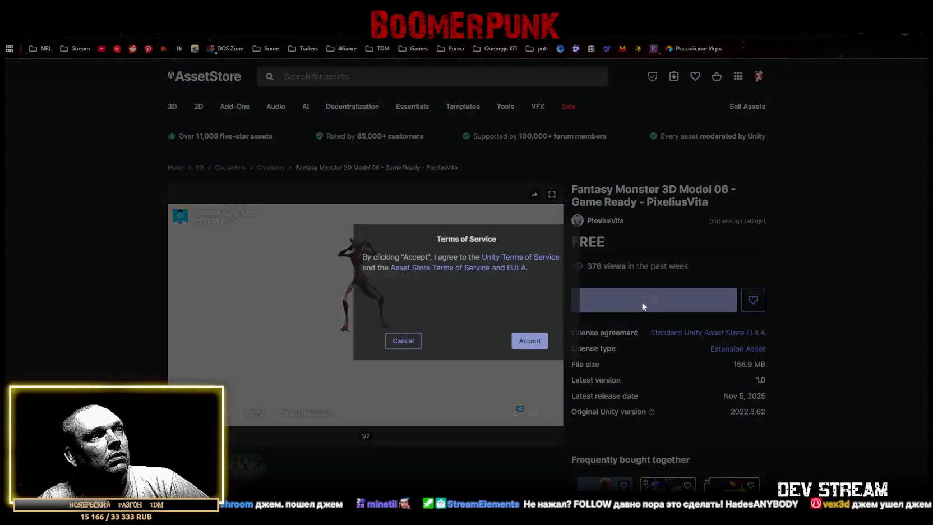
click(532, 344)
click(341, 413)
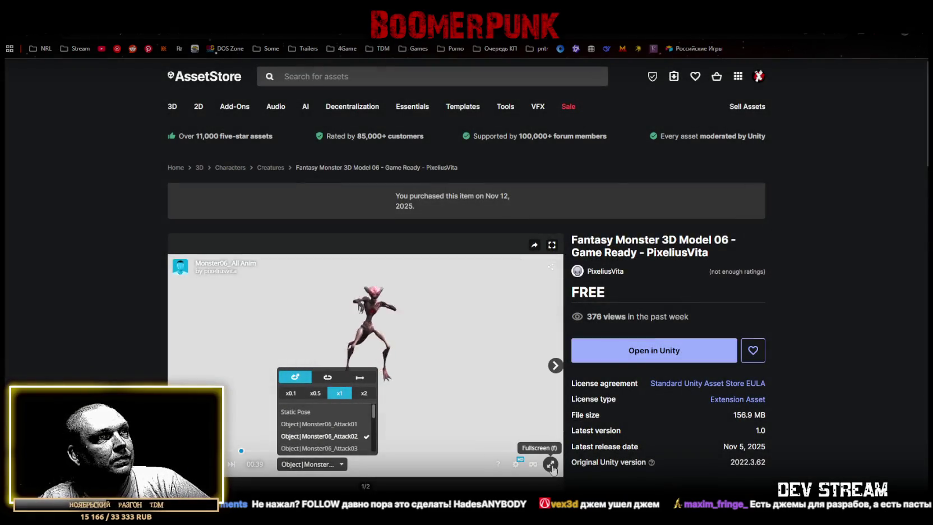
click(550, 464)
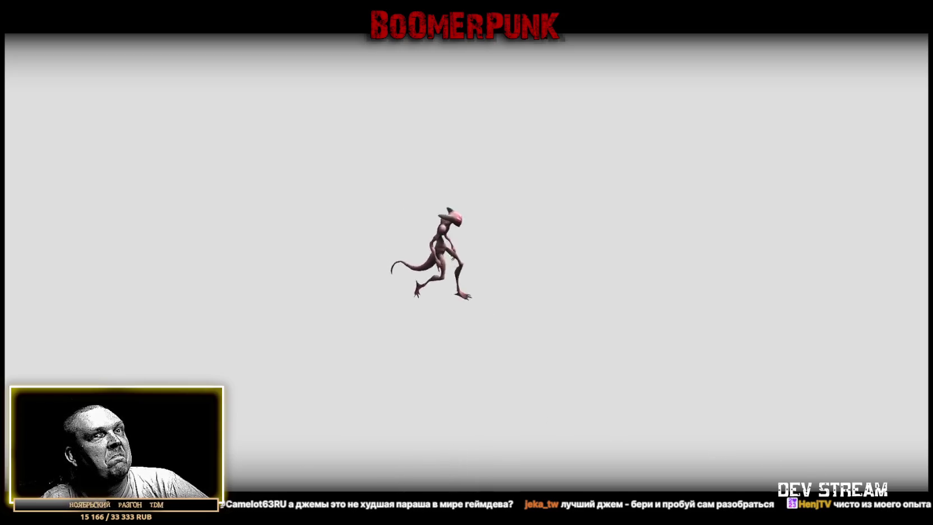
key(Escape)
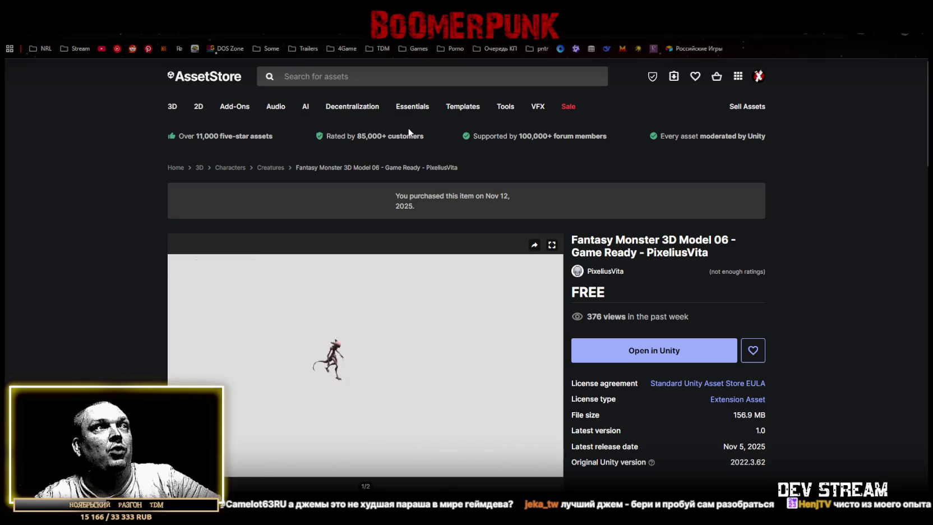
Step: Switch to the Sliding Tile Puzzle Game Template (Free) page, then to the Multi Language JwE page
mouse_move(315, 107)
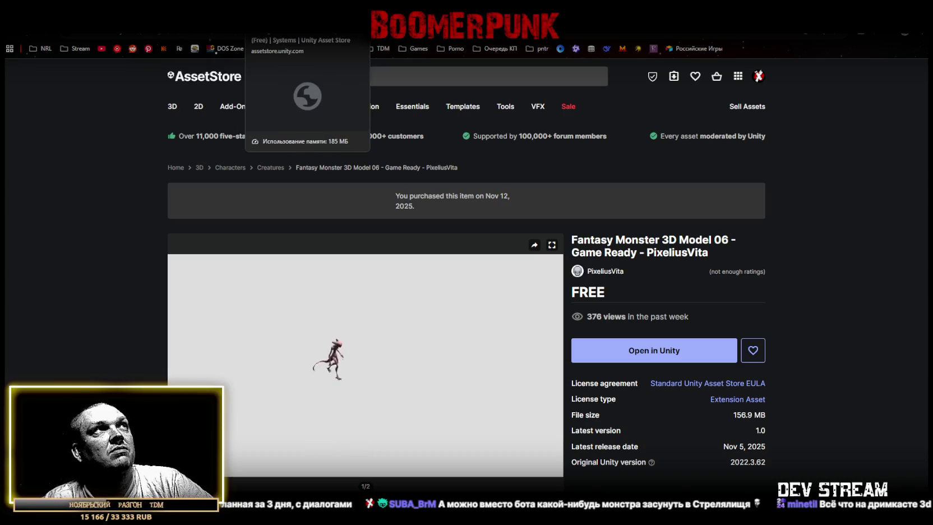
key(ctrl+Tab)
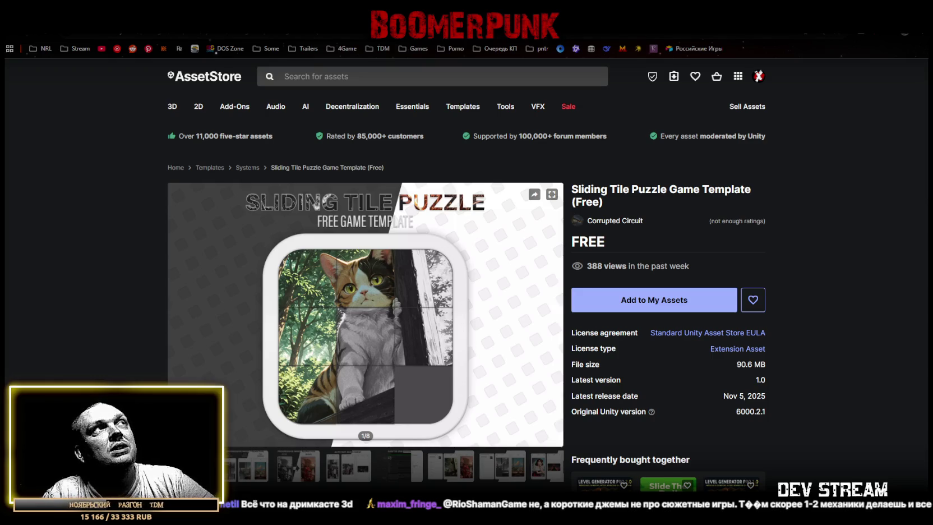
key(alt+Left)
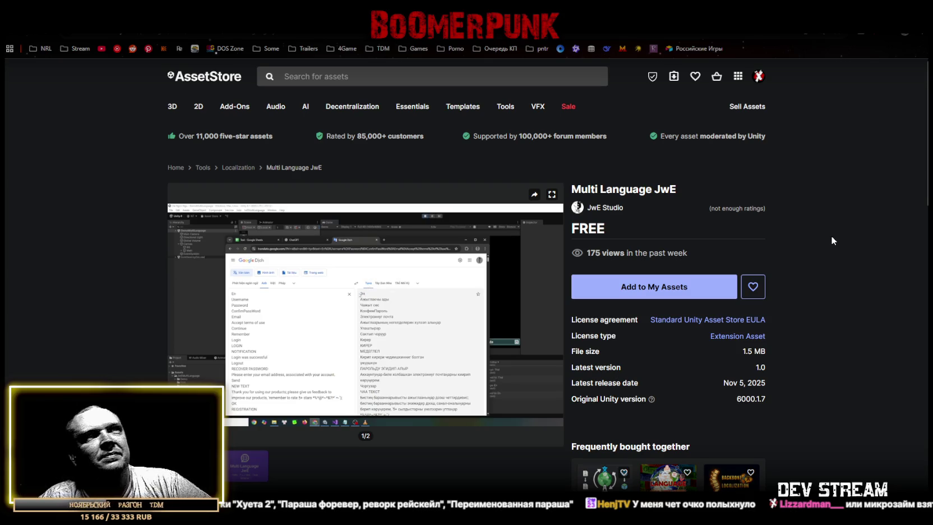
Step: Select the Multi Language JwE title, then go back to the past-week free releases grid
mouse_move(352, 298)
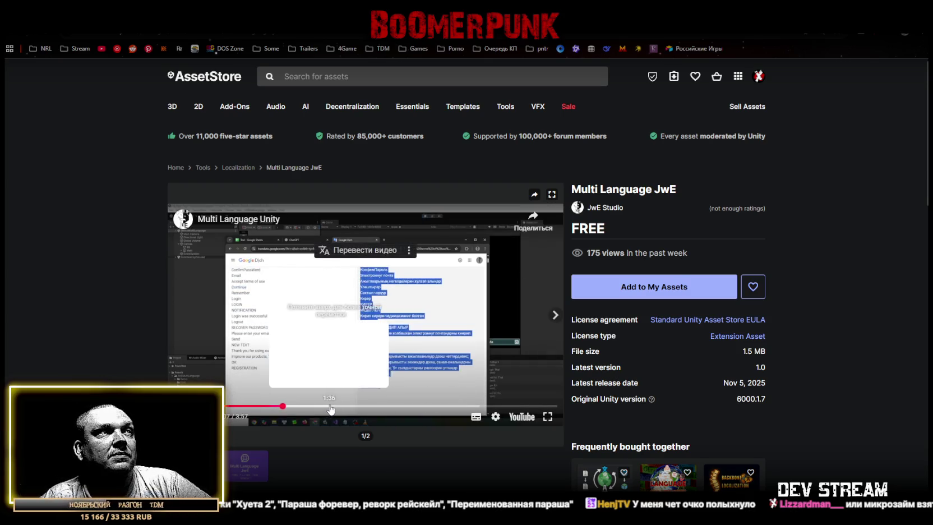
drag(571, 189, 669, 189)
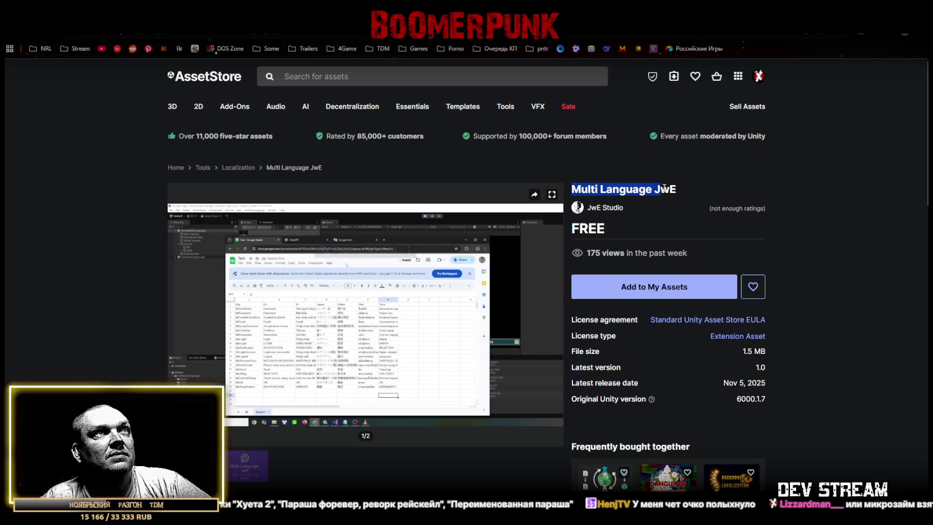
click(678, 185)
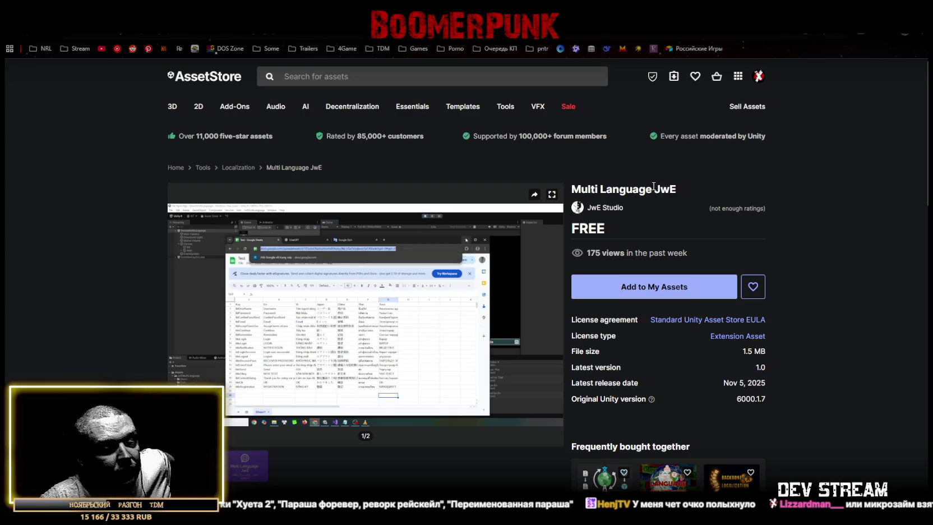
drag(587, 189, 660, 189)
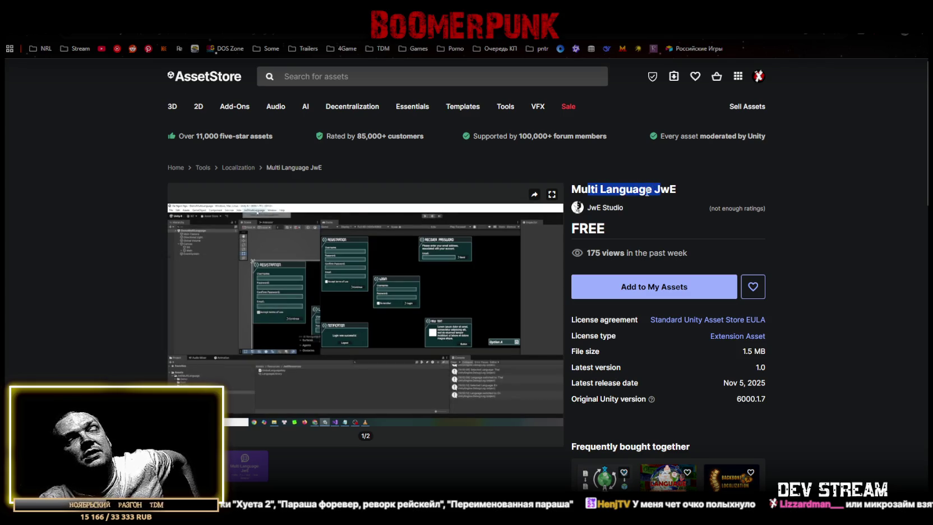
key(alt+Left)
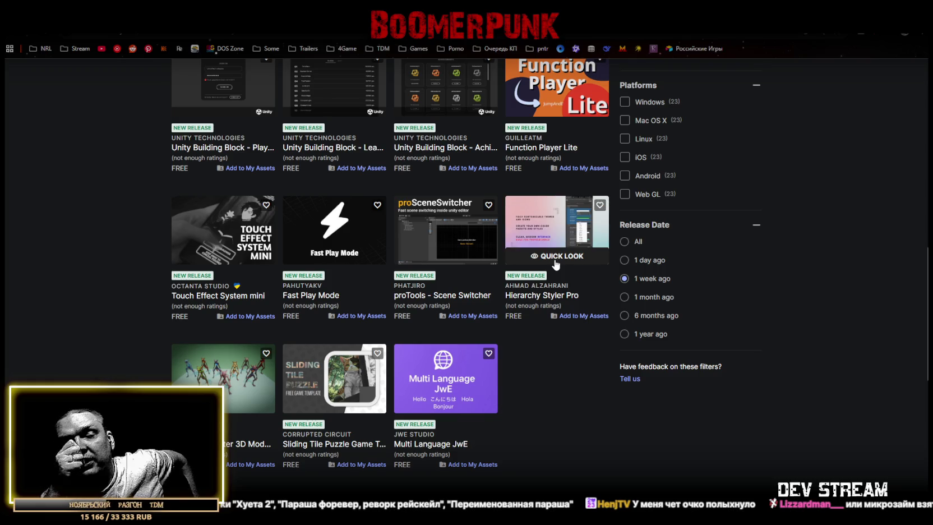
Step: Scroll to the top and open My Assets, where Fantasy Monster 3D Model is listed first
scroll(683, 381, up, 4)
scroll(683, 384, up, 6)
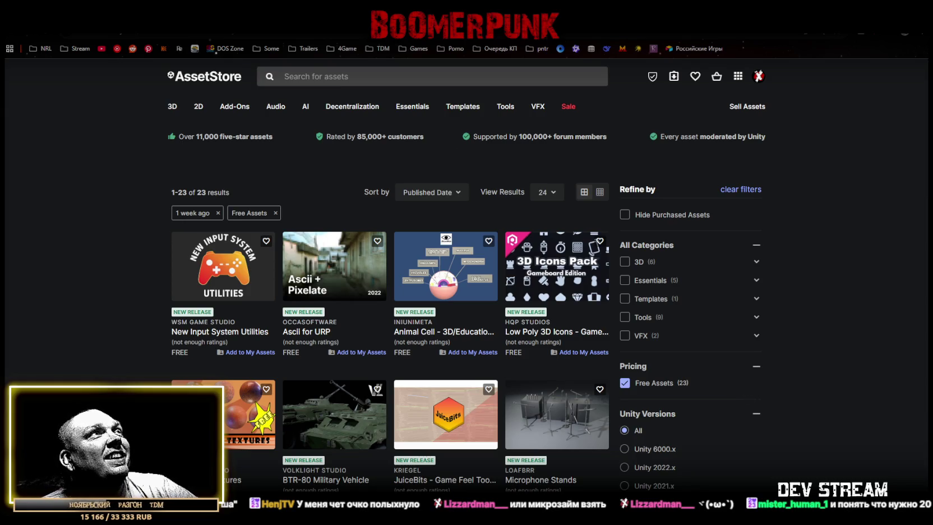
mouse_move(438, 271)
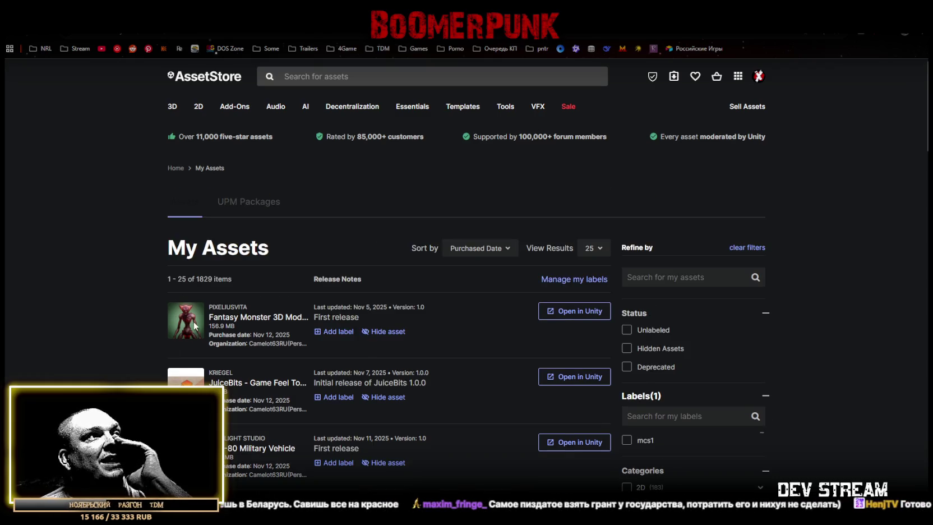
scroll(110, 258, down, 2)
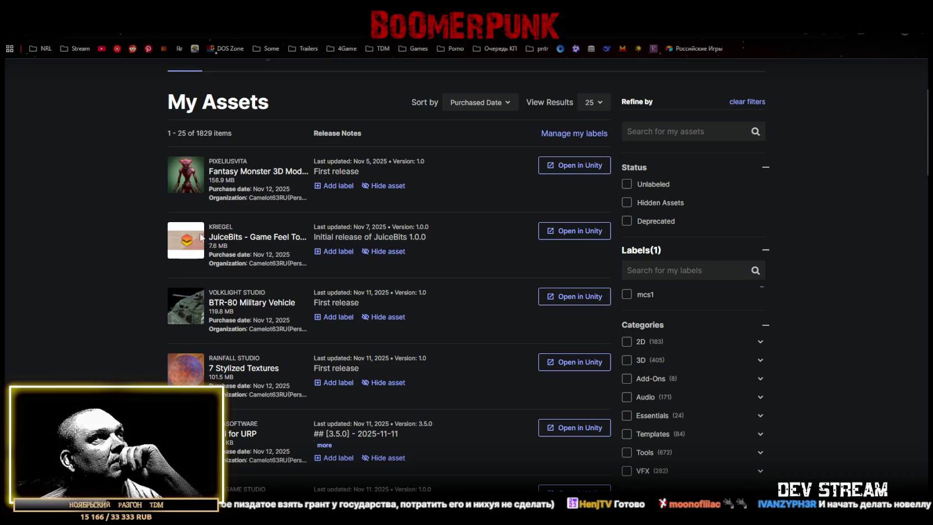
click(227, 236)
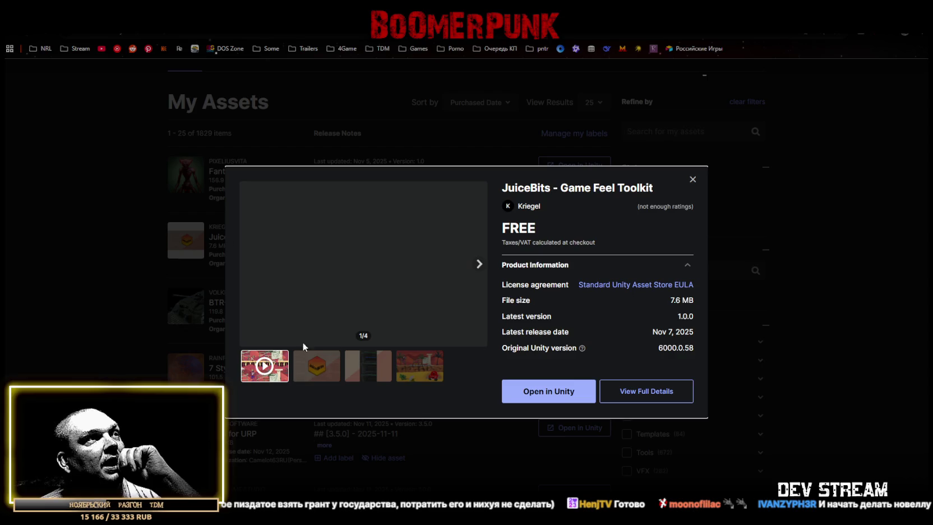
click(693, 180)
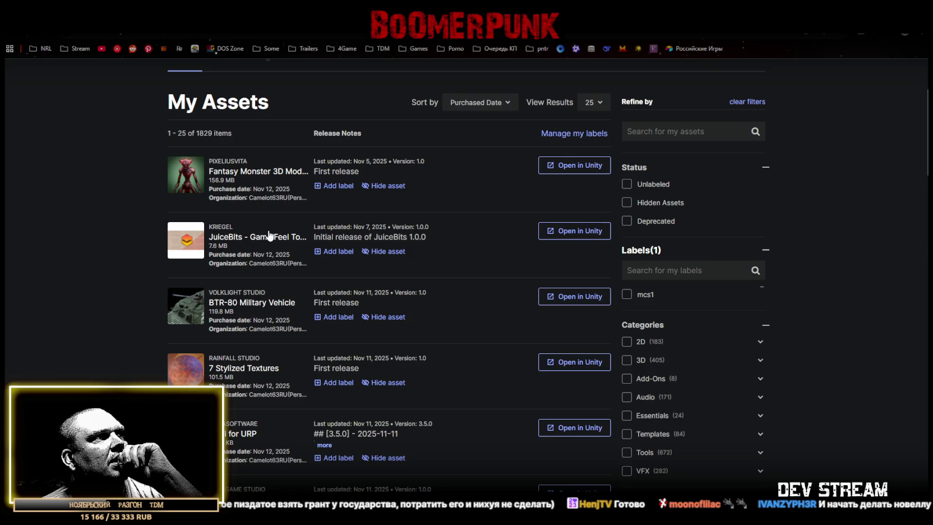
click(264, 303)
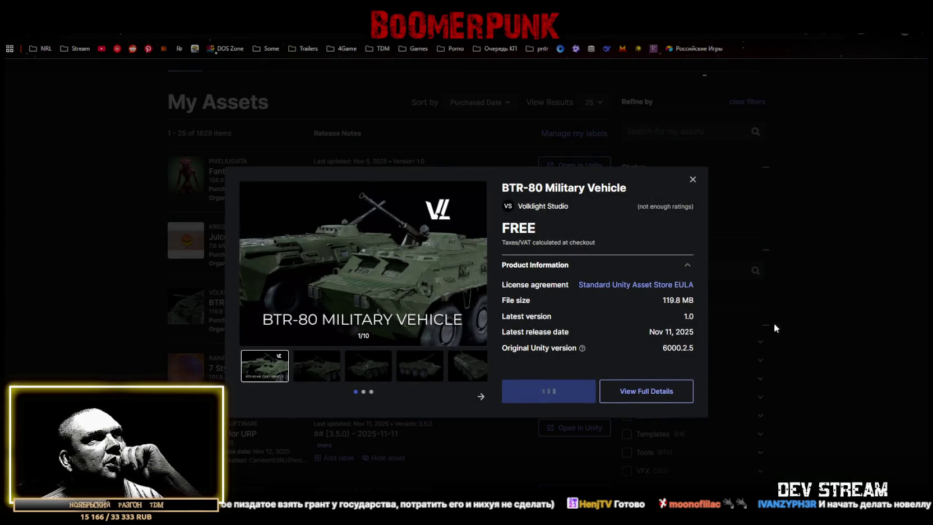
click(693, 179)
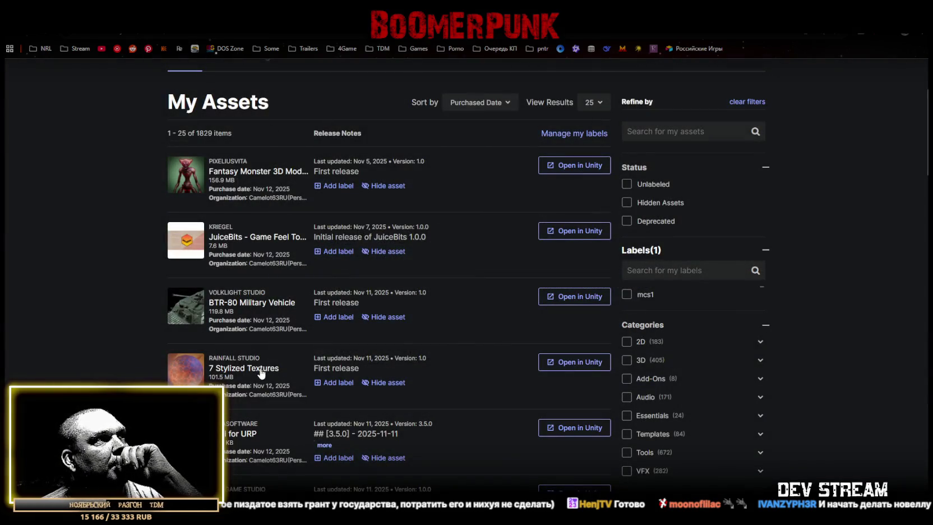
click(261, 373)
click(692, 181)
scroll(259, 309, down, 2)
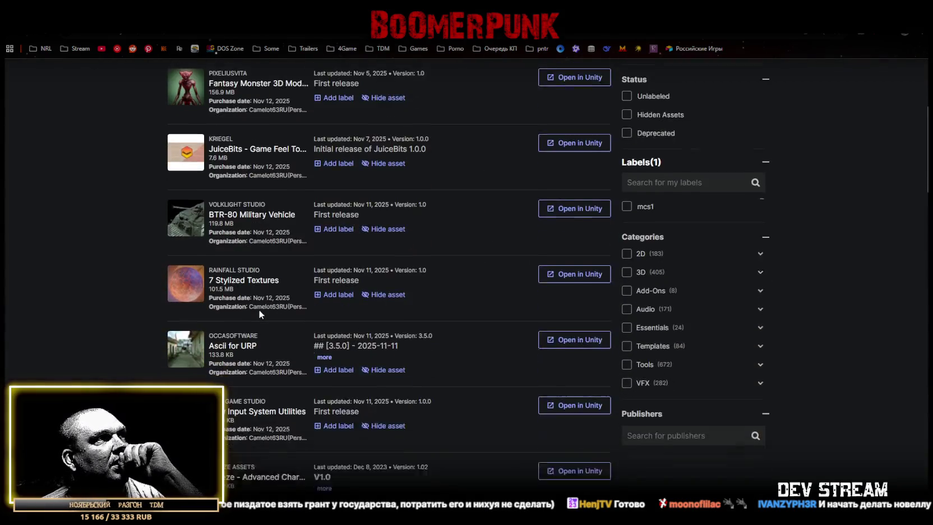
click(276, 326)
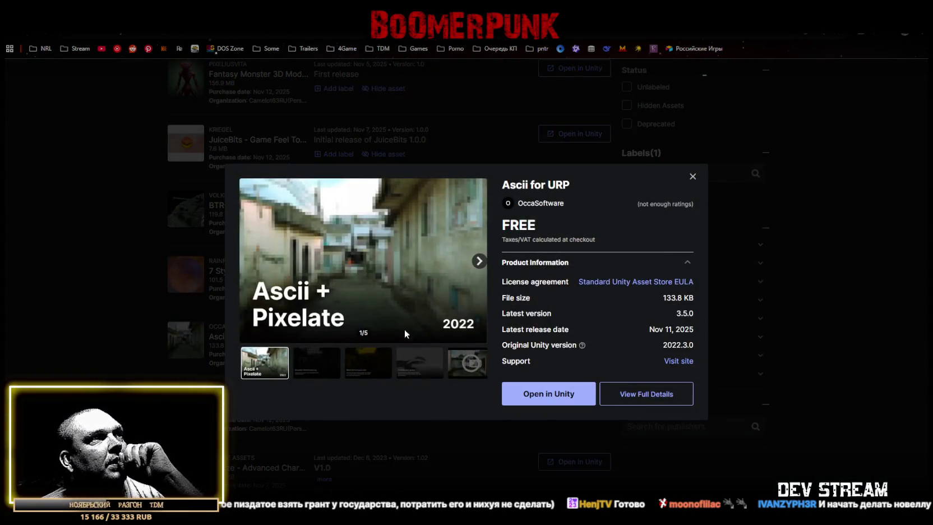
click(693, 176)
scroll(246, 282, down, 1)
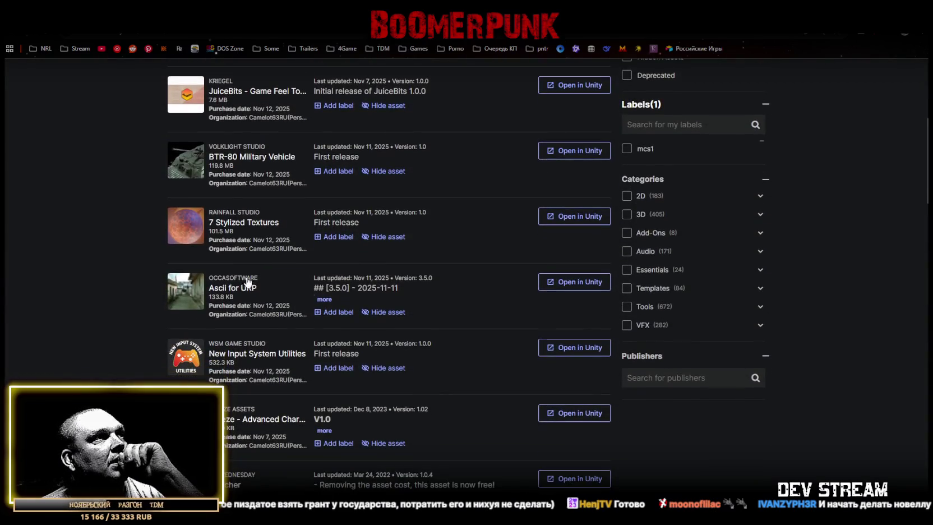
click(259, 356)
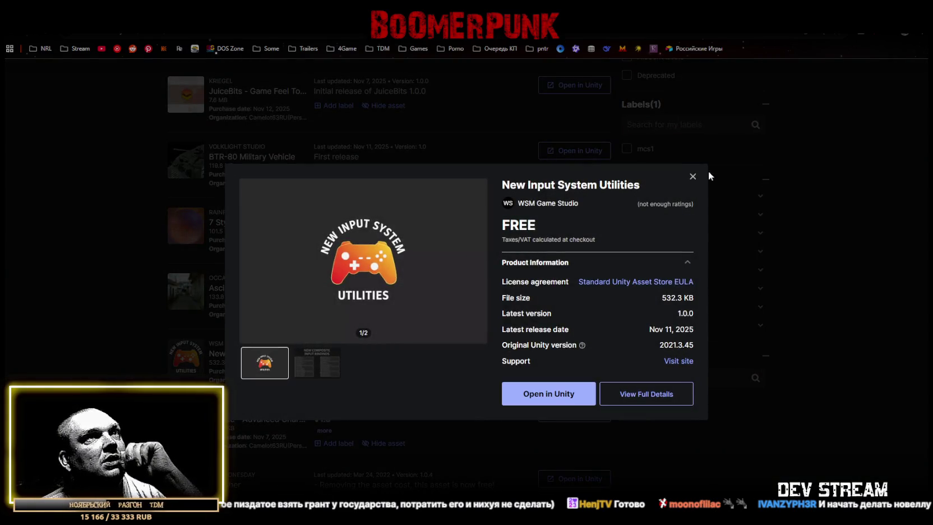
click(693, 177)
scroll(204, 315, down, 1)
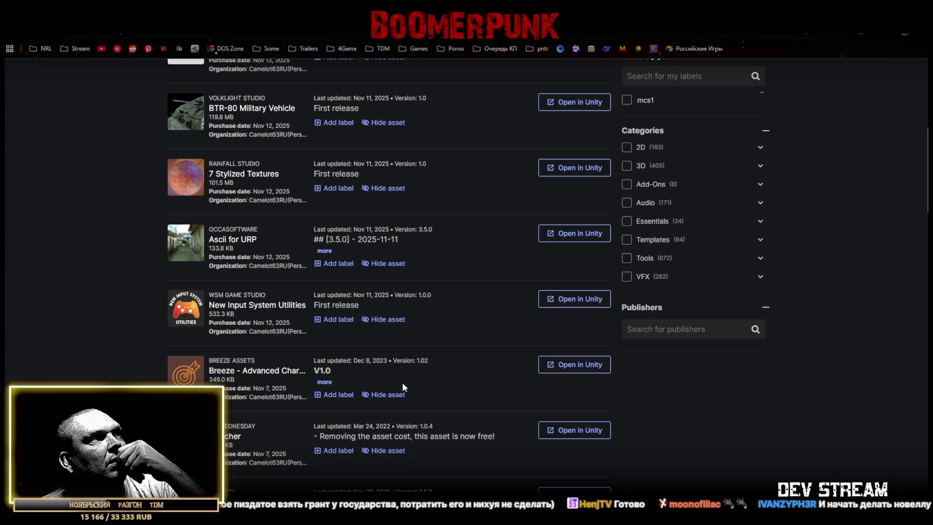
click(260, 369)
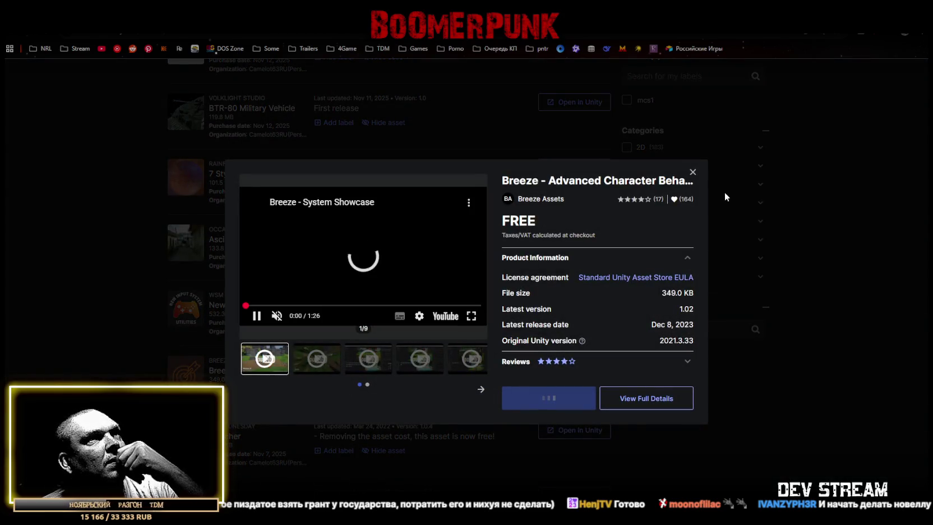
click(693, 173)
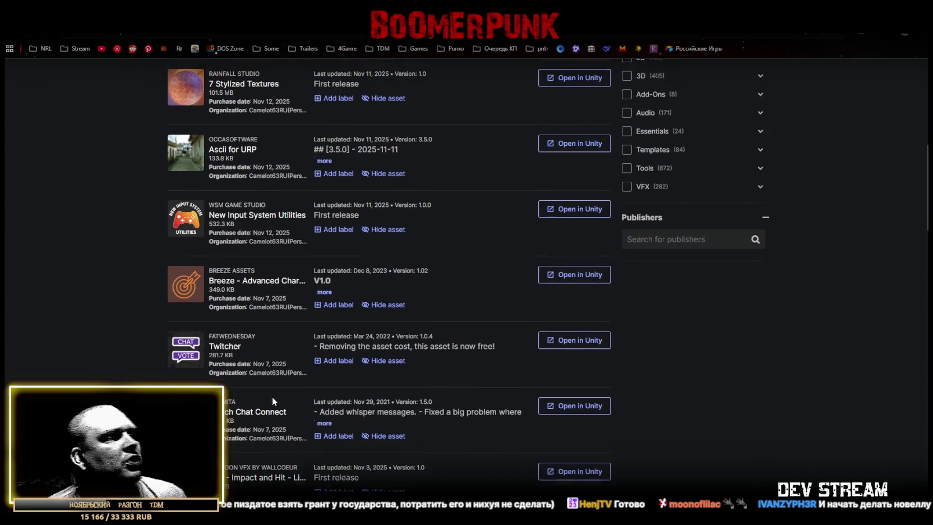
scroll(392, 291, up, 10)
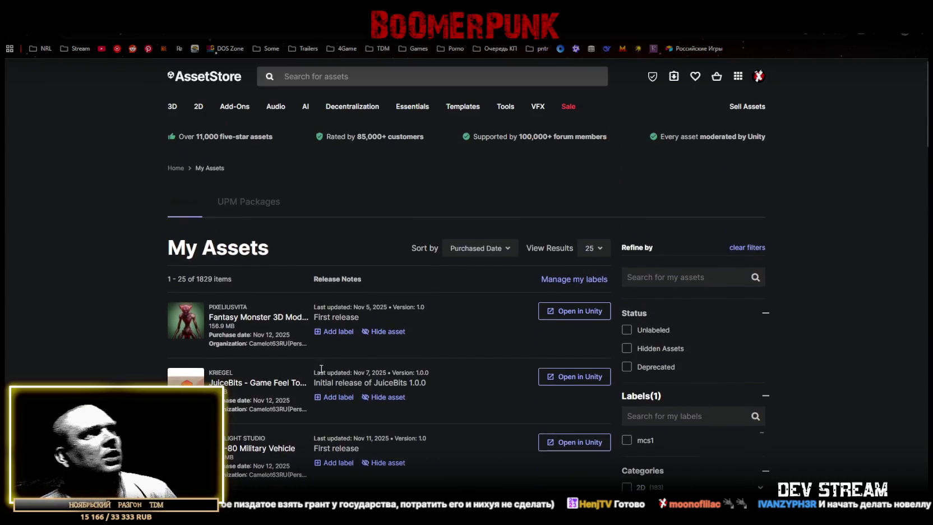
Step: Return to Unity, exit the character prefab into Play_Dust2, and orbit around the Dust2 map
double_click(199, 279)
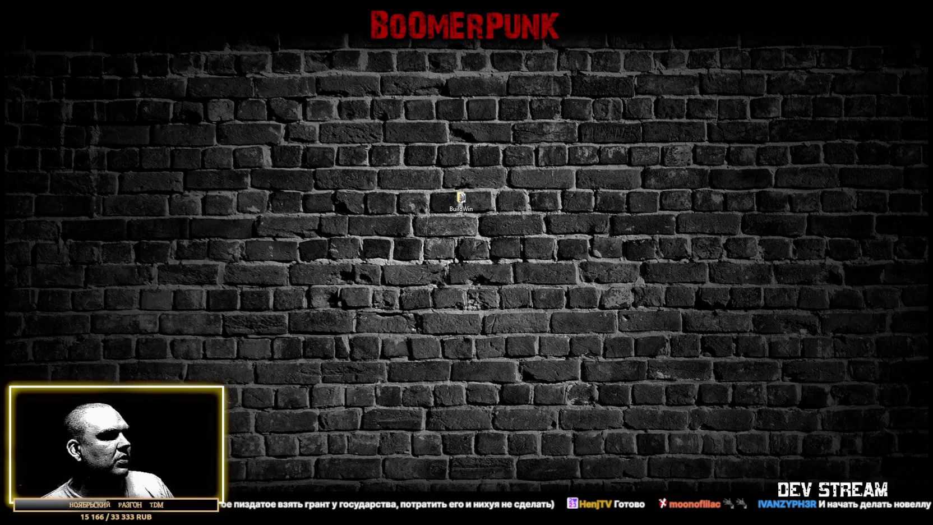
key(alt+Tab)
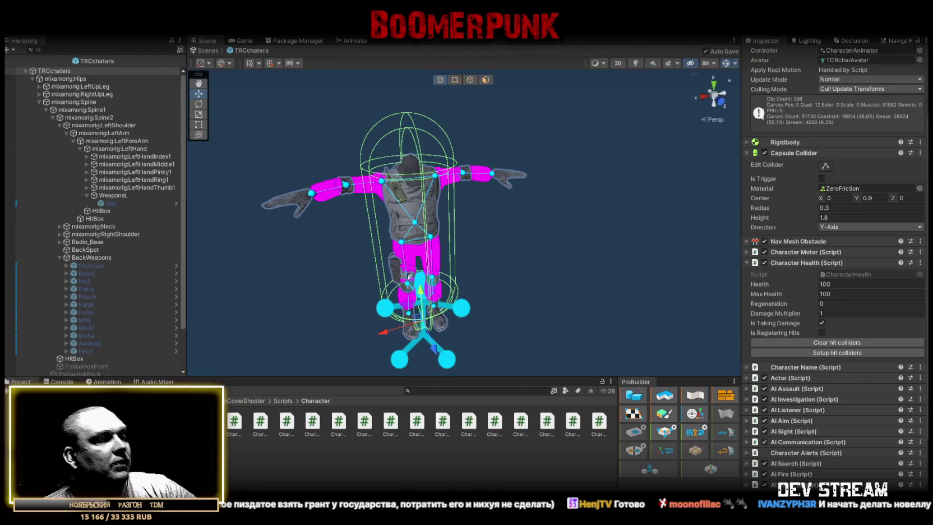
key(super+d)
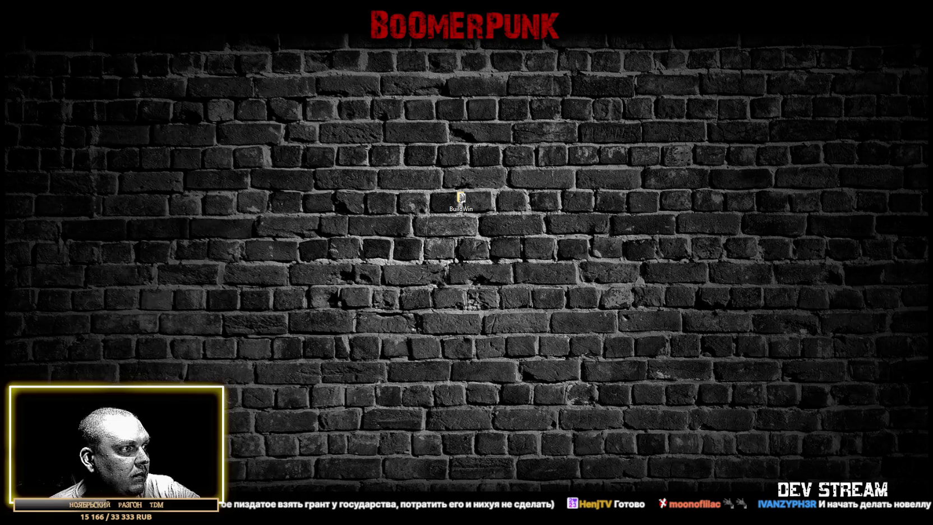
key(alt+Tab)
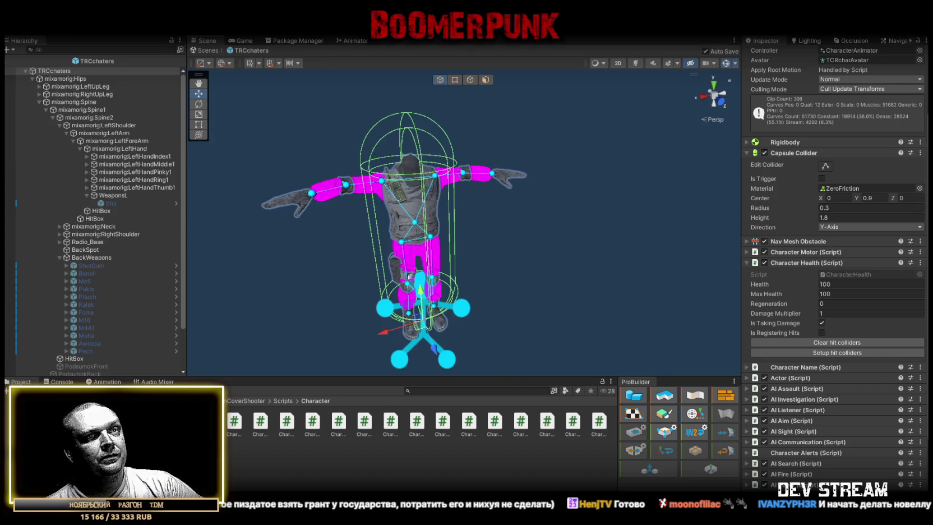
click(206, 53)
mouse_move(392, 168)
mouse_down()
mouse_move(458, 157)
mouse_move(412, 75)
mouse_up()
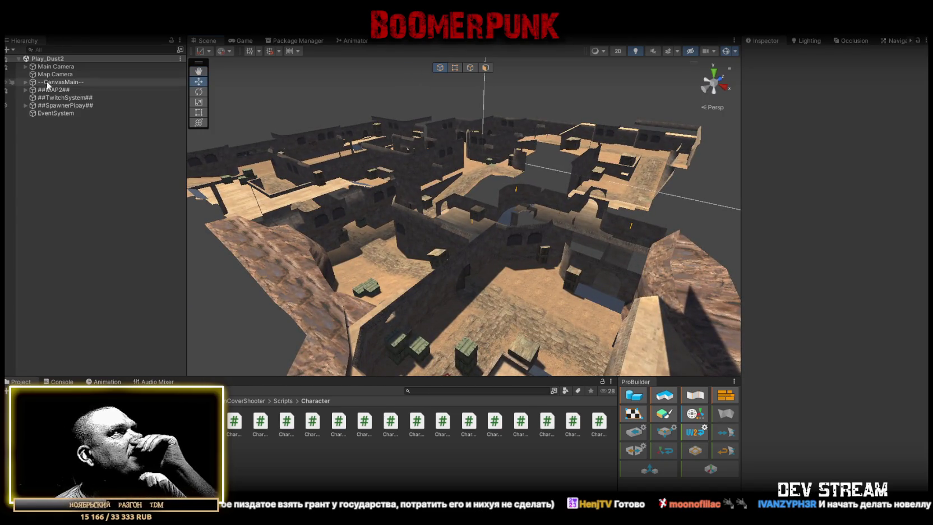
click(51, 99)
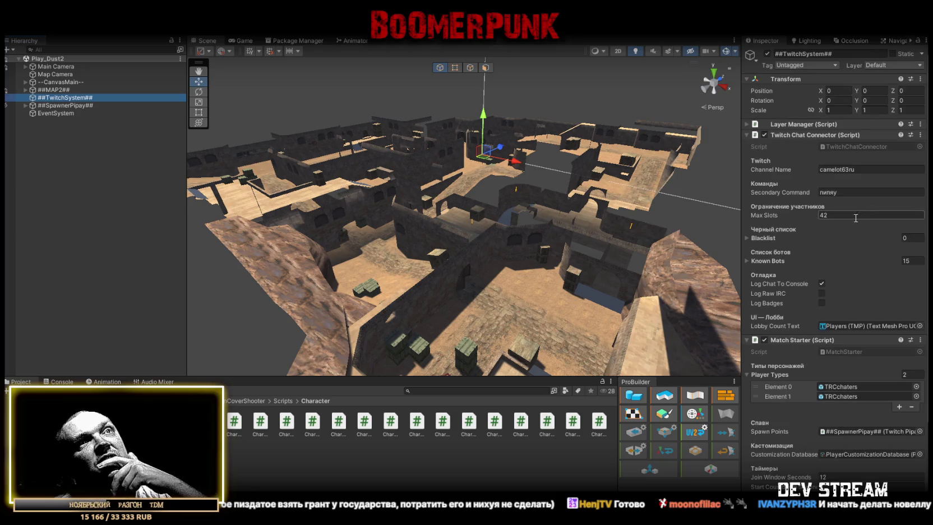
Step: In Match Starter, turn off Fill With Bots, set Join Window Seconds to 60, and save Play_Dust2
scroll(847, 235, down, 3)
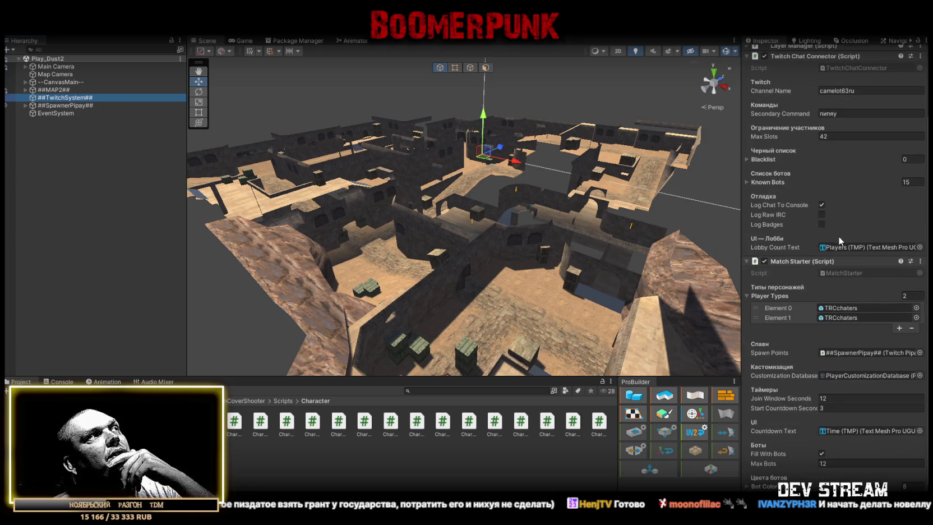
scroll(840, 236, down, 1)
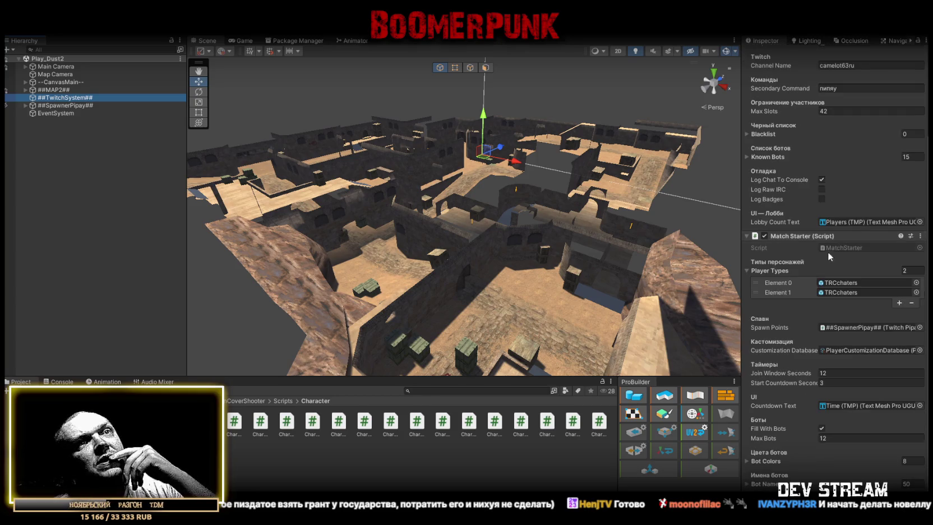
click(821, 428)
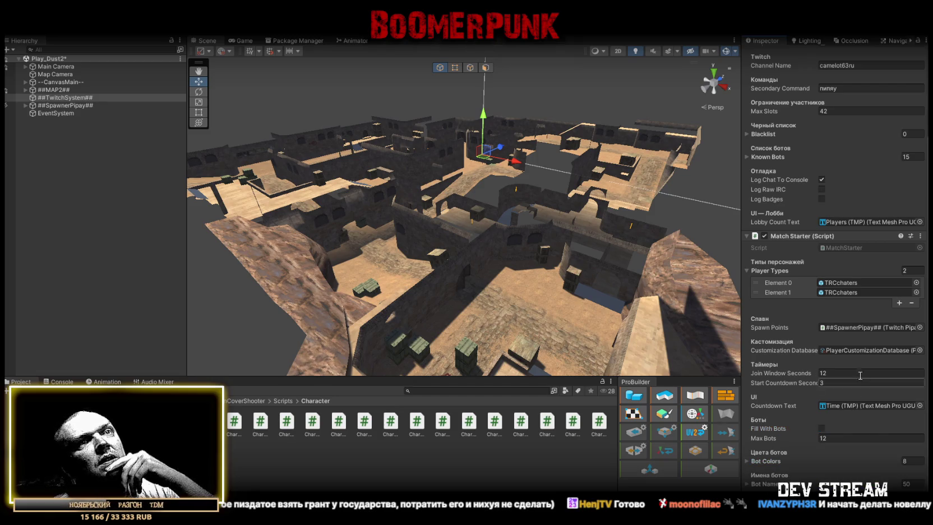
click(840, 372)
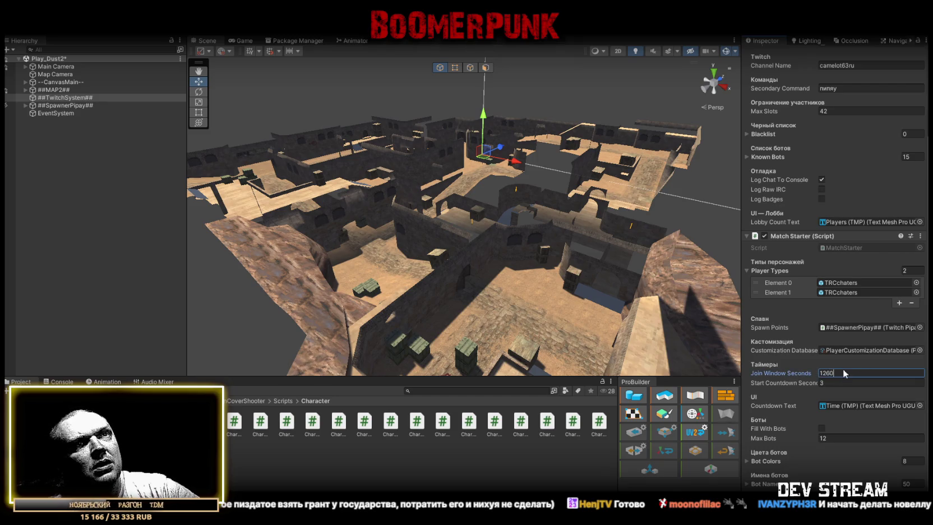
text(60)
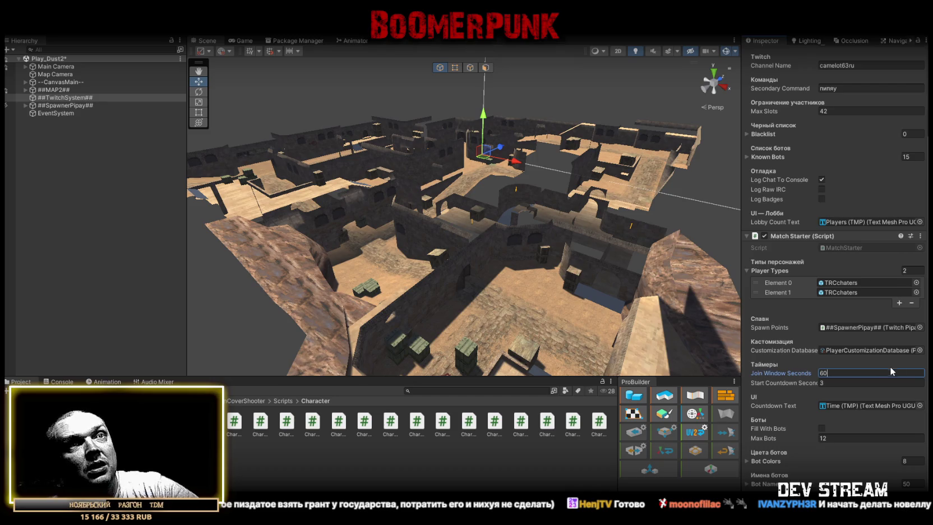
scroll(880, 345, up, 4)
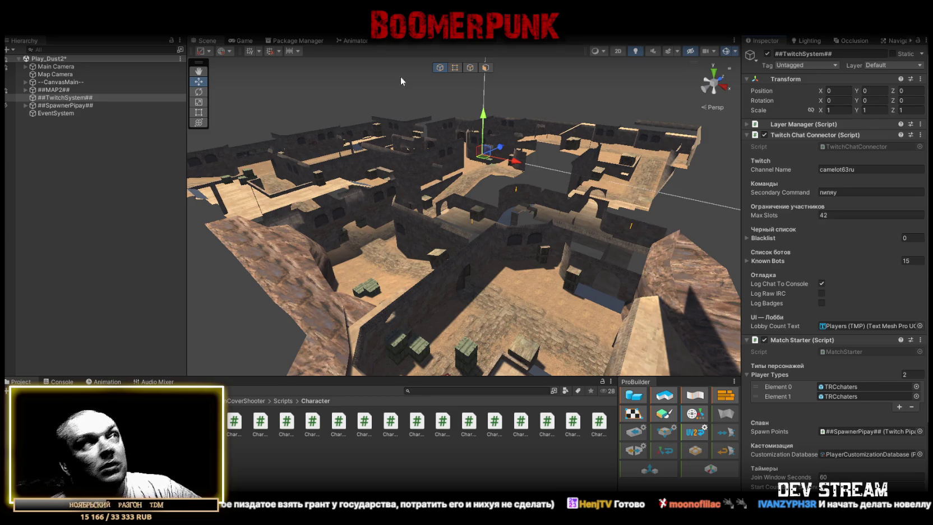
key(ctrl+s)
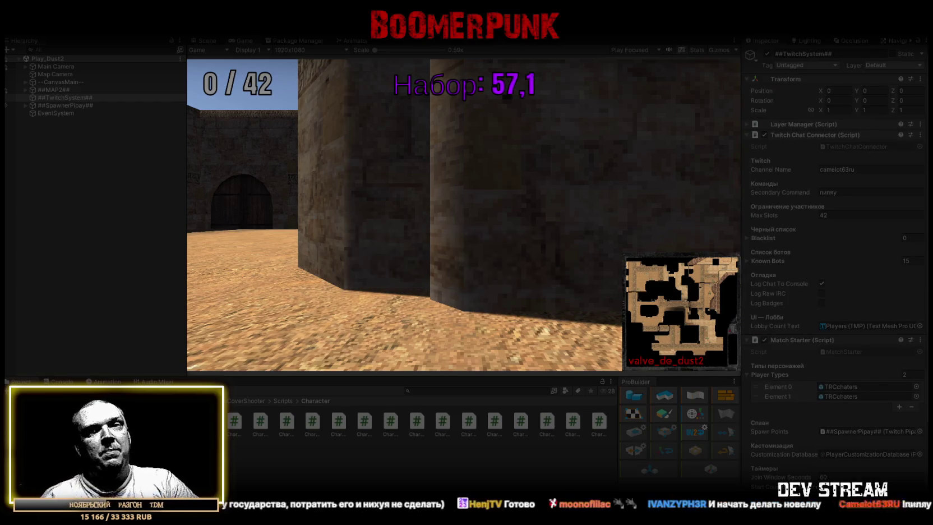
Step: Maximize the Game view so the running Dust2 match fills the editor
double_click(242, 40)
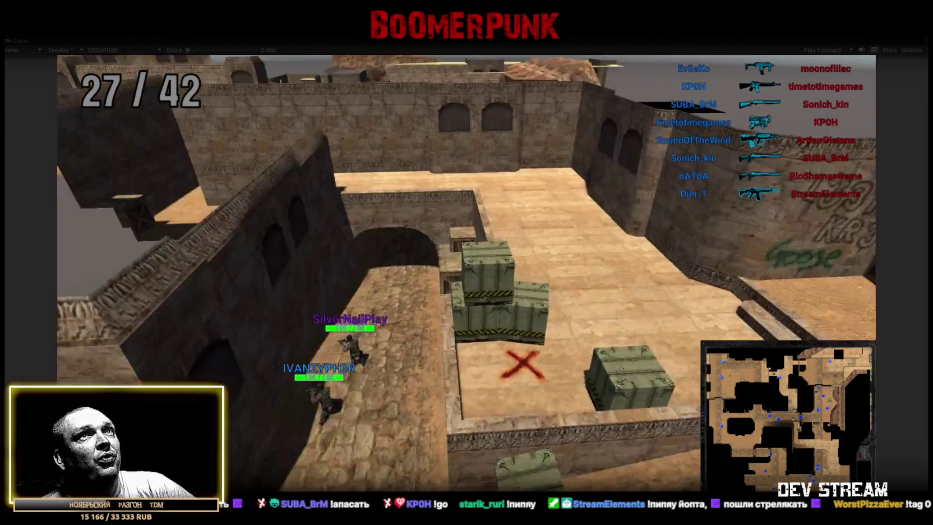
Step: Toggle the scoreboard overlay to check each player's kills, assists, wins and first bloods
key(Tab)
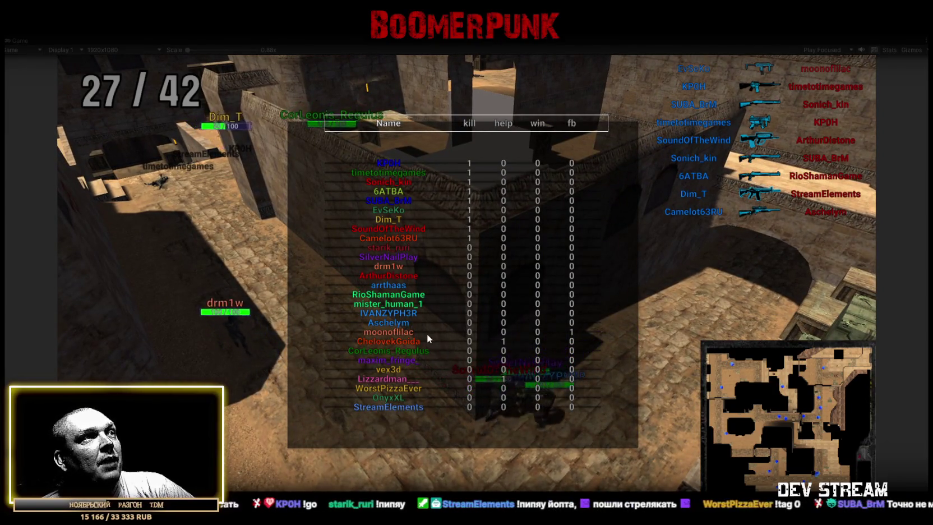
key(Tab)
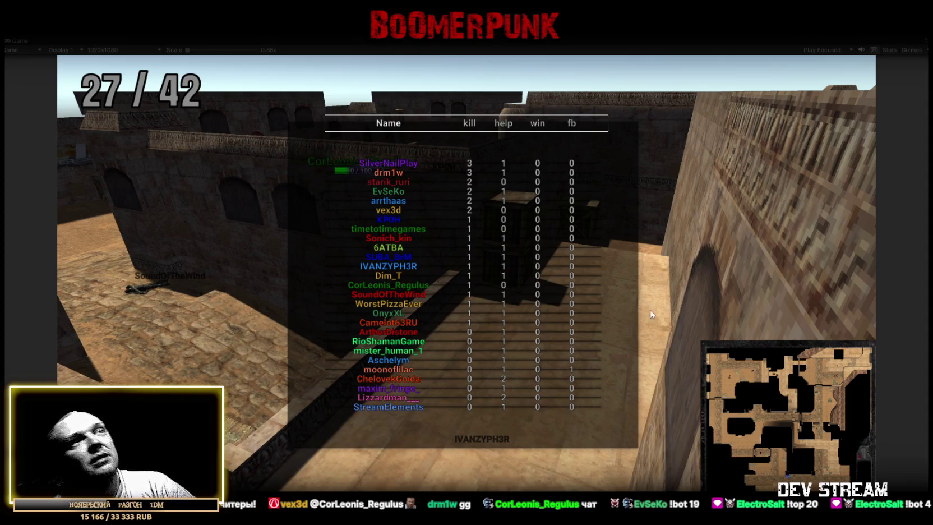
key(Tab)
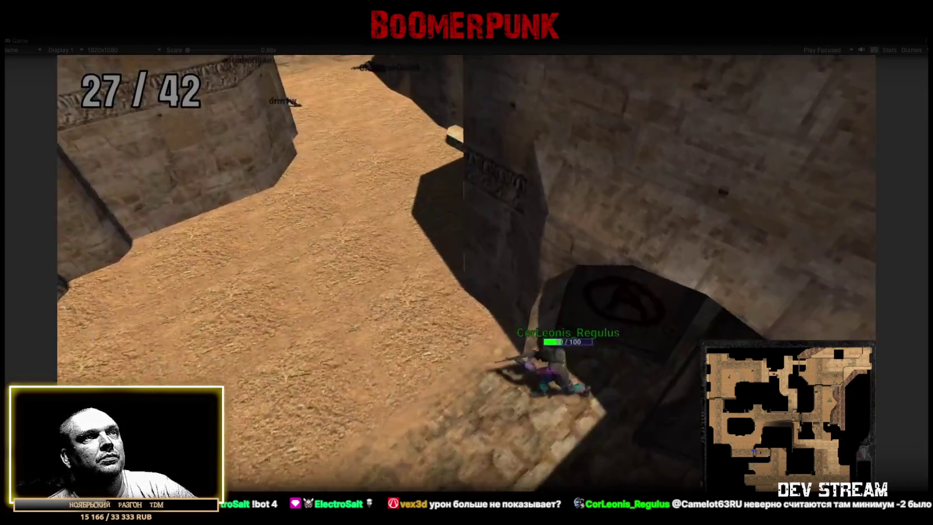
Step: Check the scoreboard once more, then exit Play mode with Ctrl+P
key(Tab)
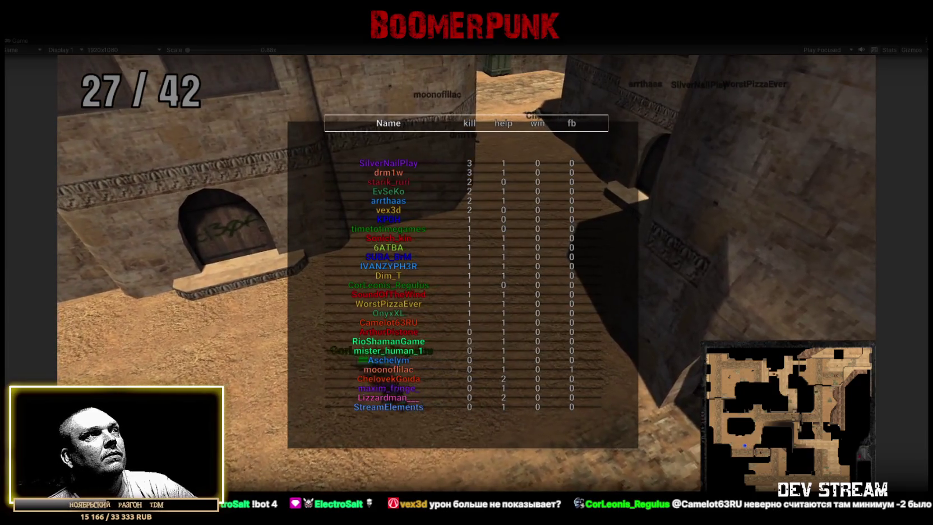
key(Tab)
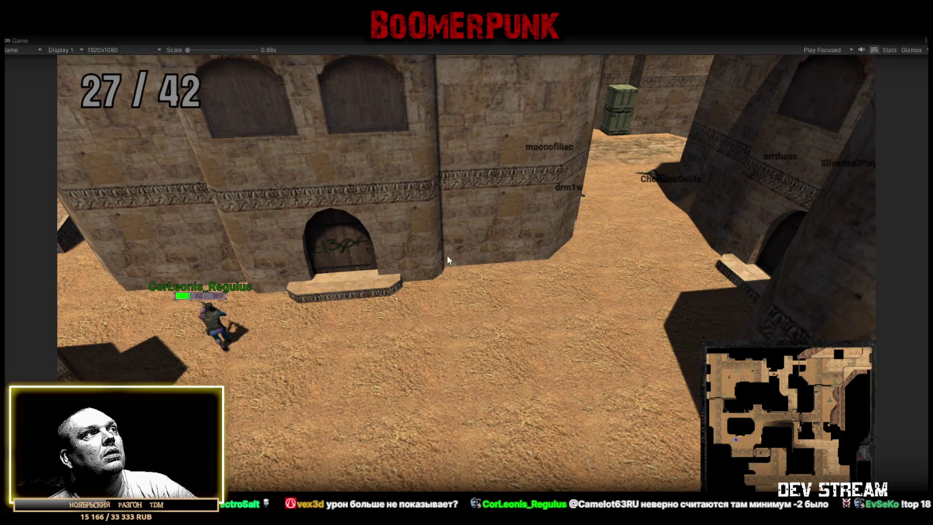
key(ctrl+p)
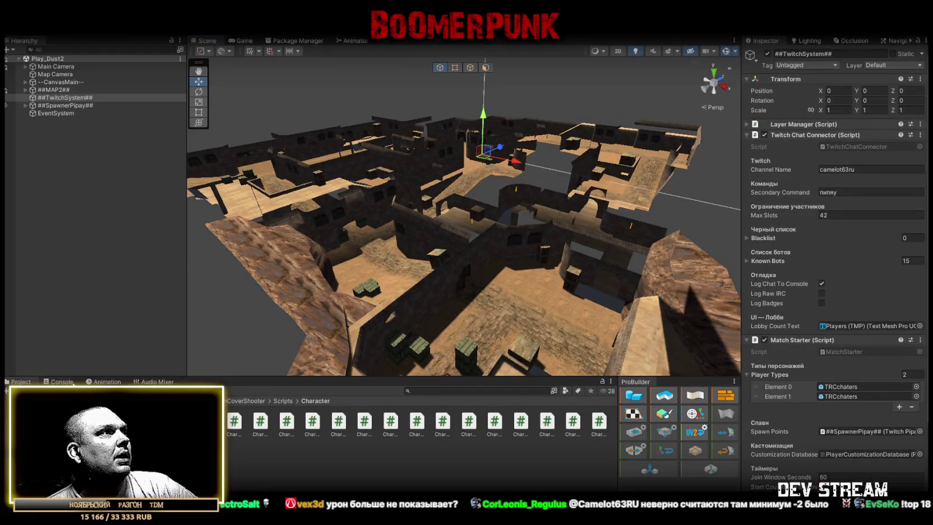
Step: Show the Console, expand --CanvasMain-- and select PlayersDisplay to view its Twitch Player HUD settings
click(77, 383)
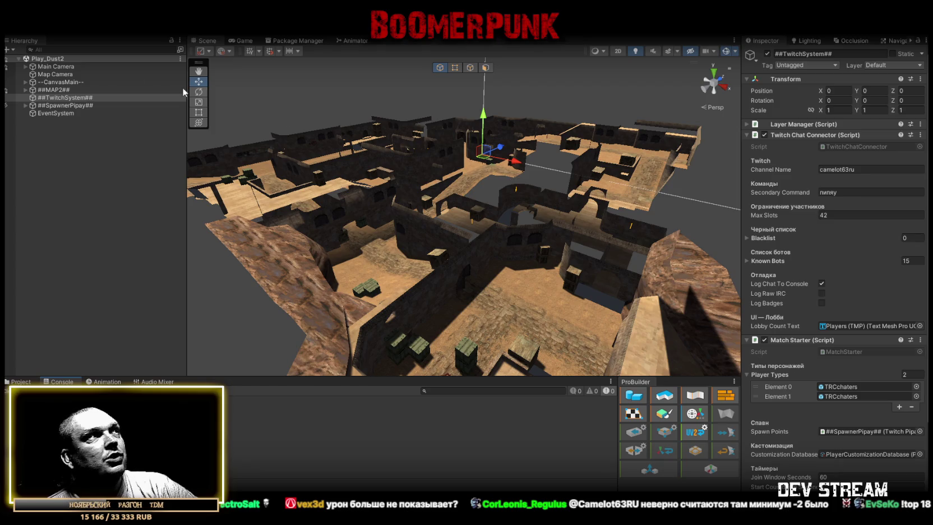
click(25, 81)
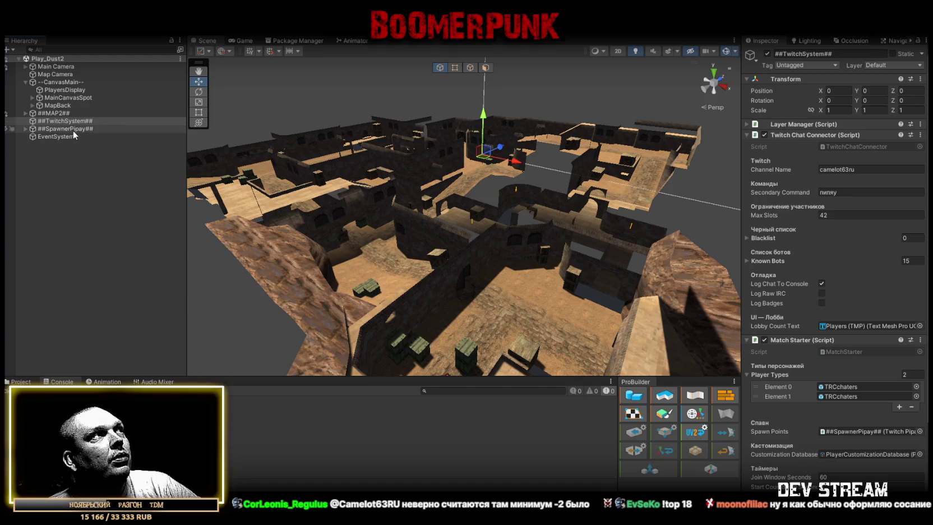
click(63, 89)
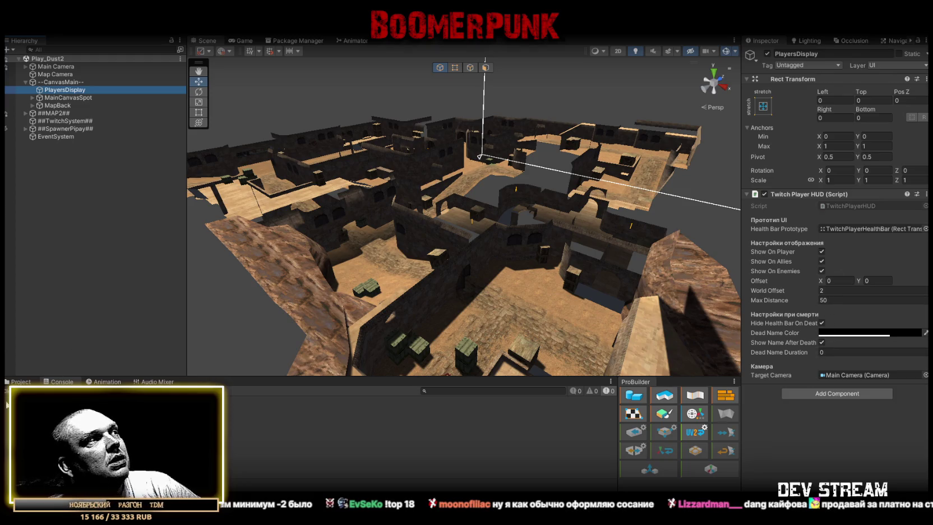
click(21, 381)
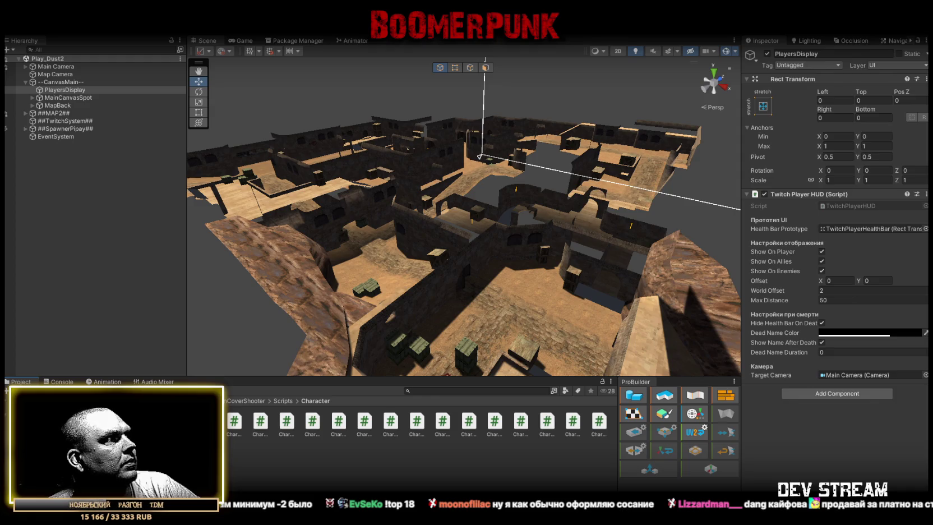
Step: Open the TwitchPlayerHealthBar prefab from the Prefabs folder in Prefab Mode
click(84, 437)
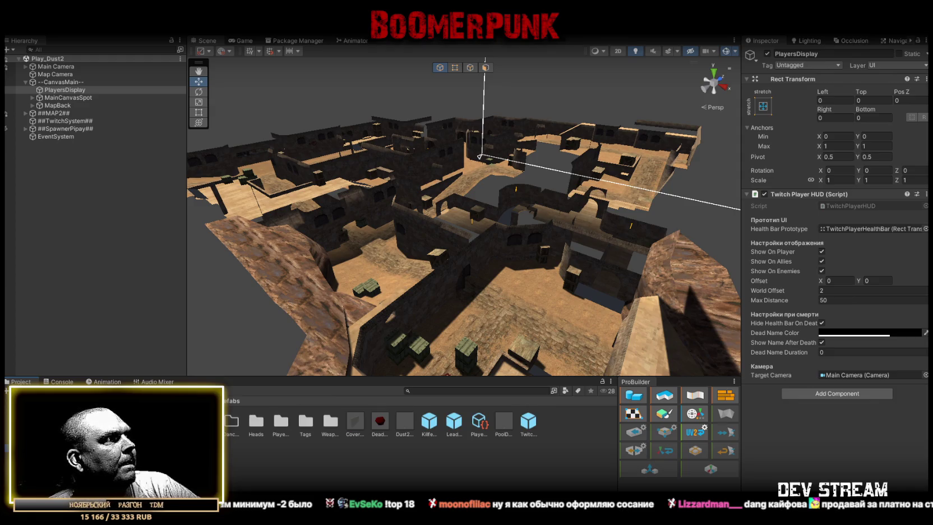
double_click(310, 437)
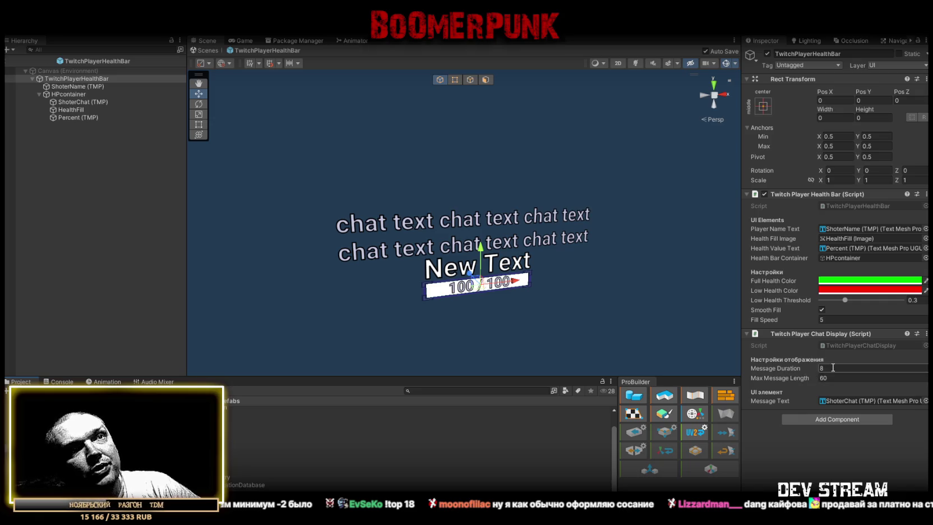
Step: Set Twitch Player Chat Display Message Duration to 20, then exit Prefab Mode back to Play_Dust2
click(833, 368)
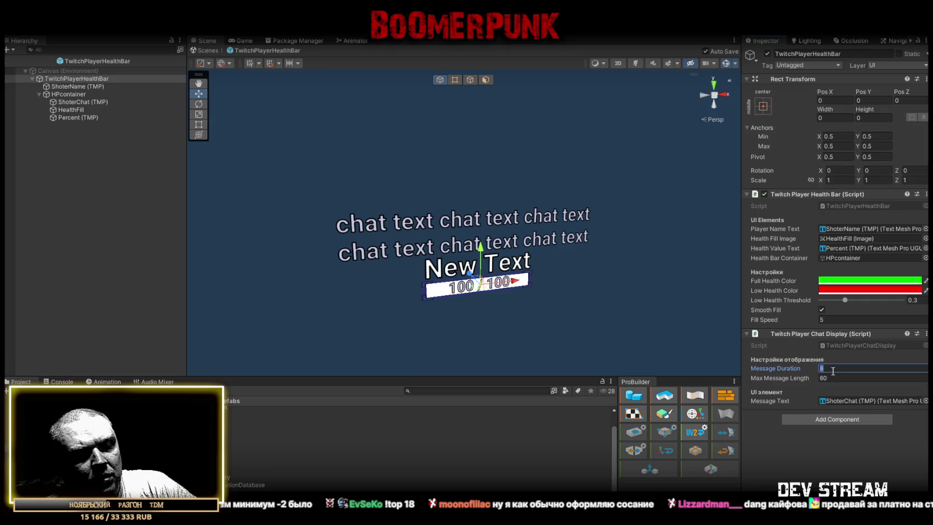
text(20)
key(Return)
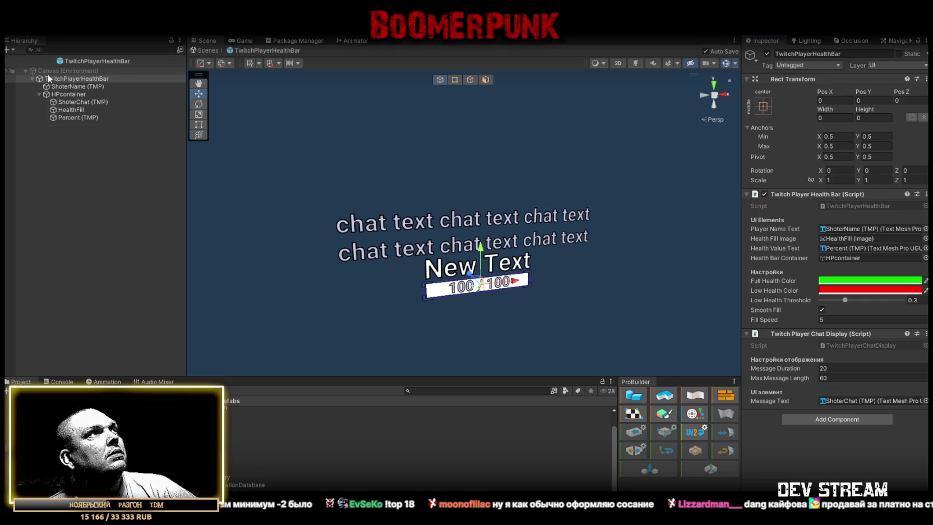
click(205, 51)
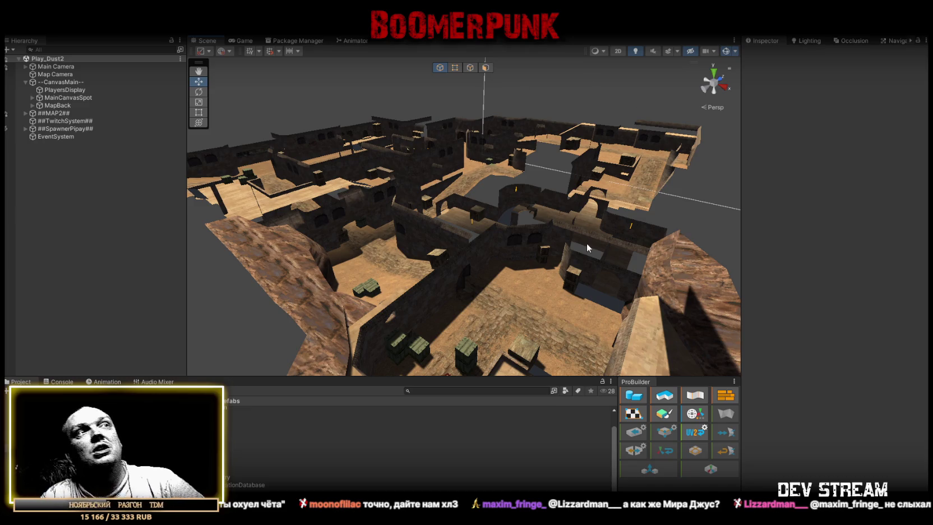
Step: Swing the Scene view in close over the Dust2 map from above
mouse_move(575, 246)
mouse_down()
mouse_move(616, 280)
mouse_move(483, 266)
mouse_move(547, 252)
mouse_move(402, 198)
mouse_move(541, 214)
mouse_up()
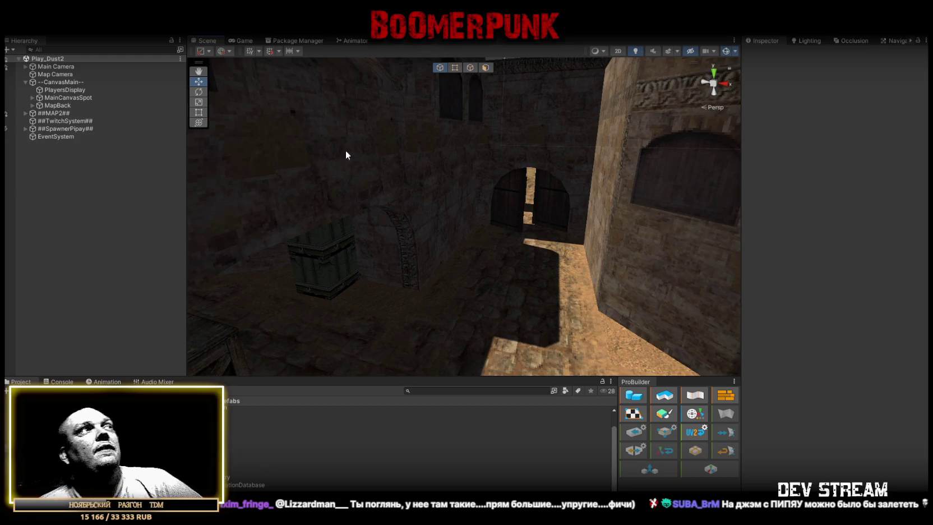
Step: Collapse --CanvasMain-- in the Hierarchy and turn the Scene view toward the lit passage
click(26, 82)
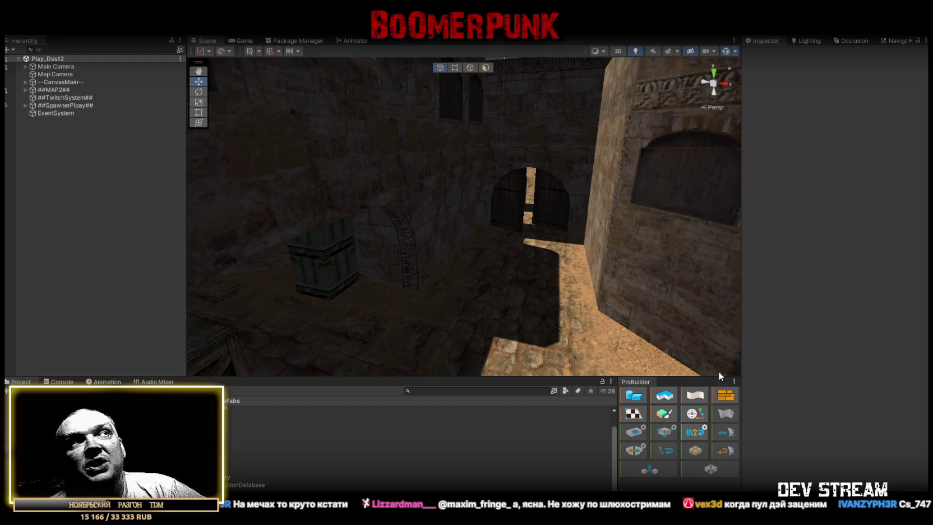
mouse_move(511, 285)
mouse_down()
mouse_move(506, 263)
mouse_move(519, 258)
mouse_up()
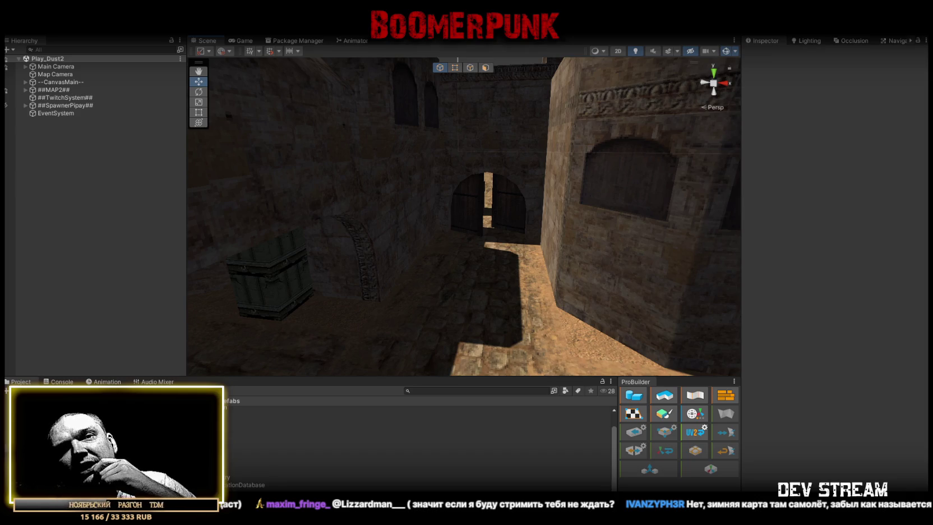
Step: Move the Scene camera forward along the sunlit path and tilt it up toward the arched doors
scroll(532, 274, up, 5)
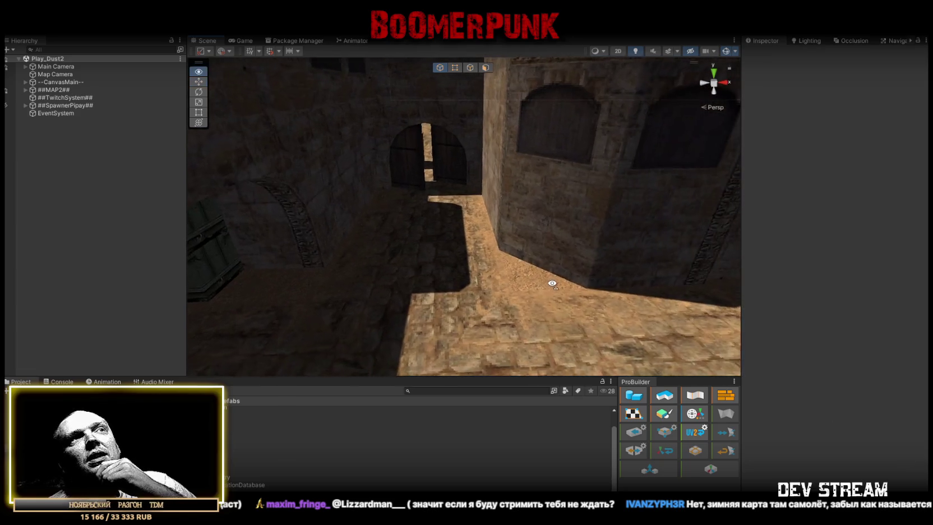
drag(555, 282, 560, 277)
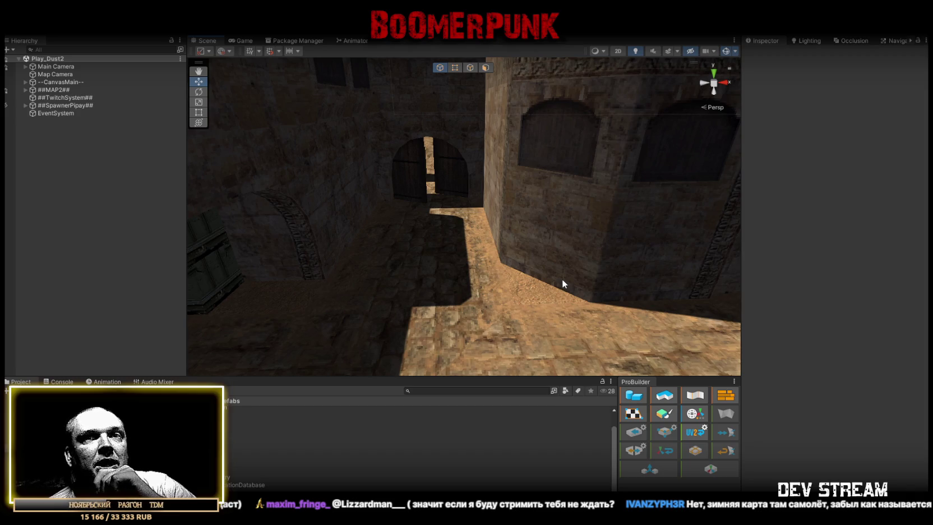
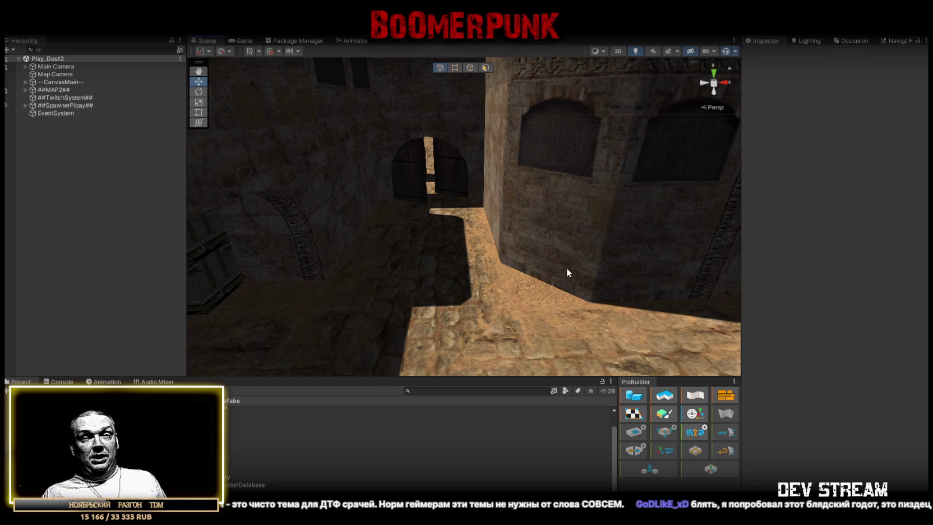
Step: Fly the Scene view over to the Dust2 courtyard's stone arch and wooden crates
mouse_move(567, 267)
mouse_down()
mouse_move(562, 219)
mouse_move(506, 202)
mouse_move(565, 195)
mouse_up()
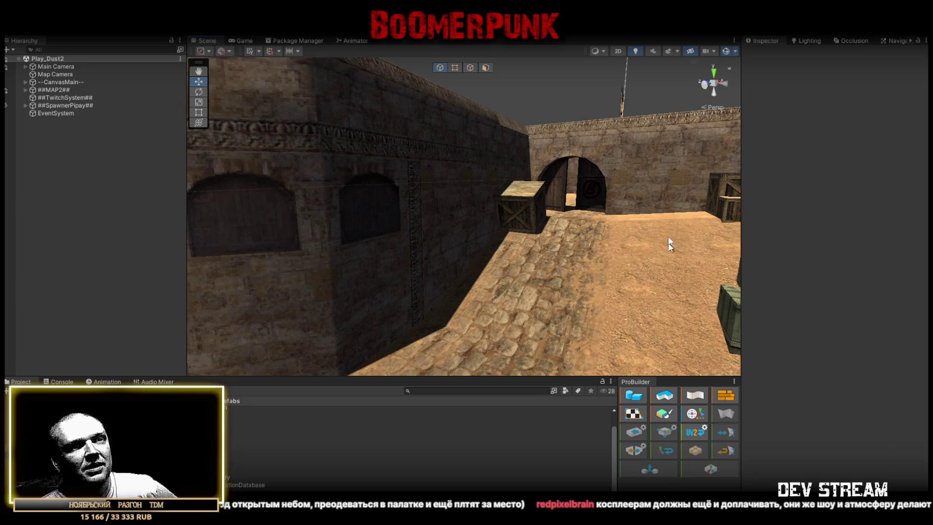
key(alt+Tab)
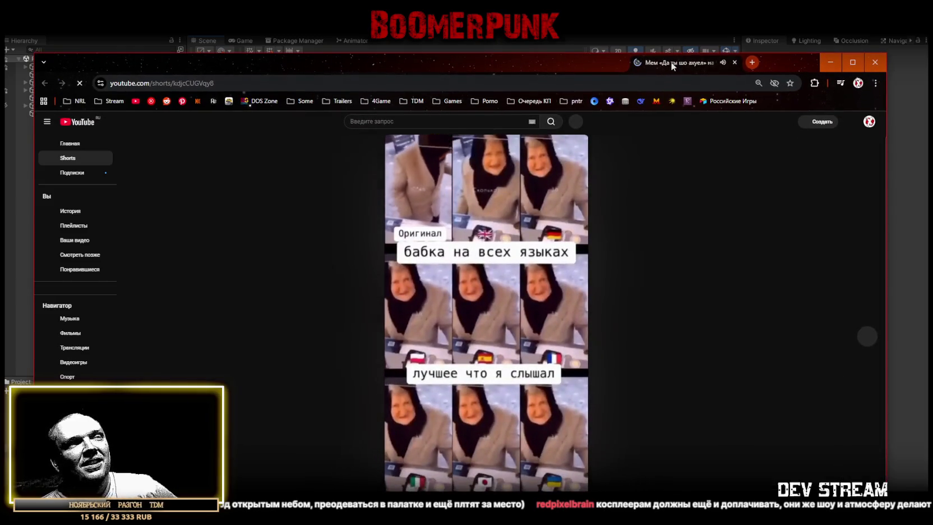
Step: Watch the grandmother-meme YouTube Short, then close the browser to return to Unity
drag(671, 65, 671, 67)
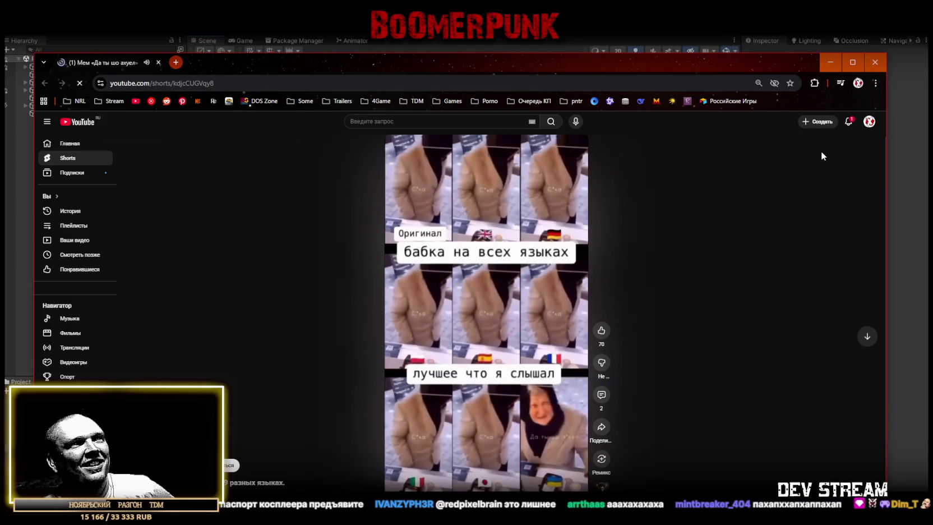
click(874, 62)
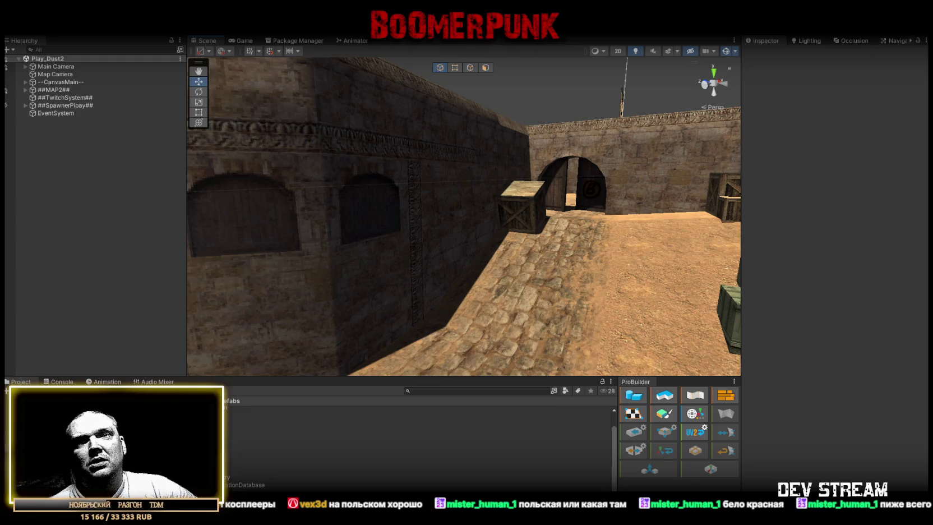
Step: Switch from Unity to the browser showing the ACTION GAME MAKER Steam store page
key(alt+Tab)
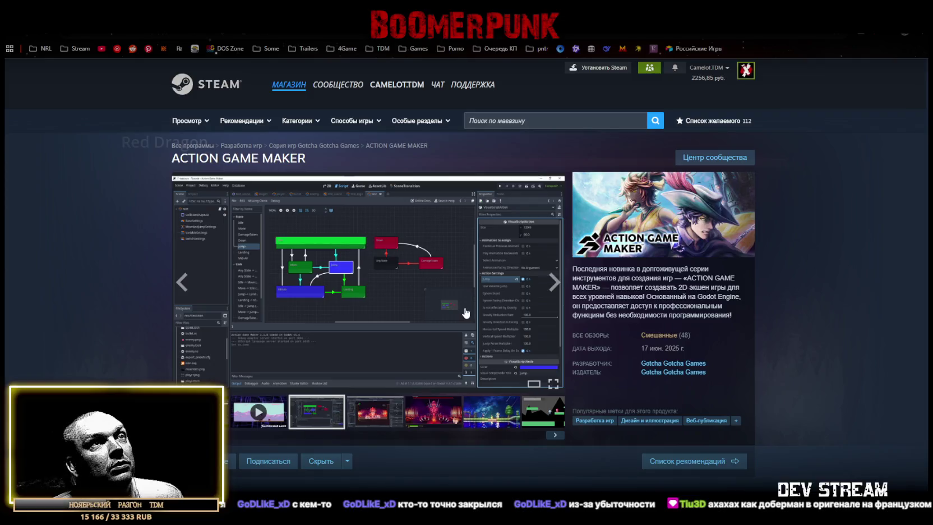
Step: Open ACTION GAME MAKER's Mixed user reviews and highlight lines of the first review
mouse_move(645, 336)
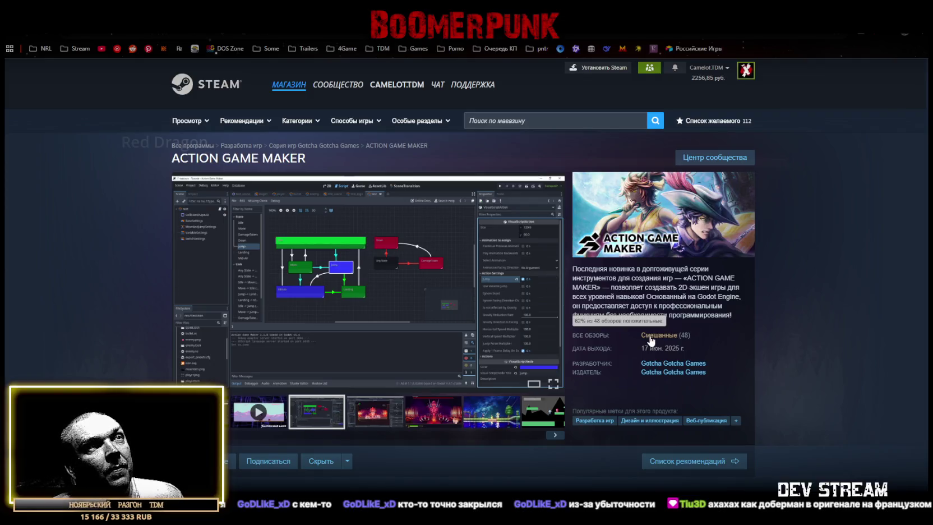
click(649, 337)
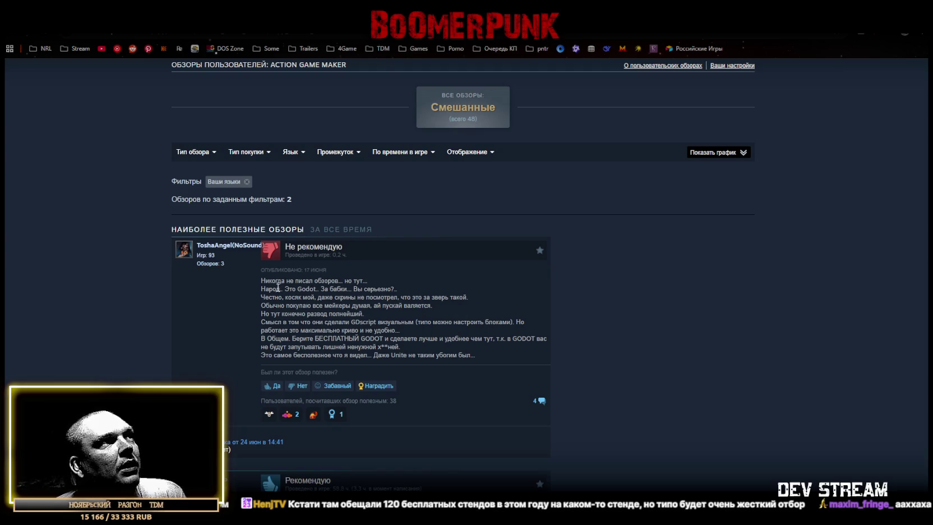
drag(266, 288, 399, 293)
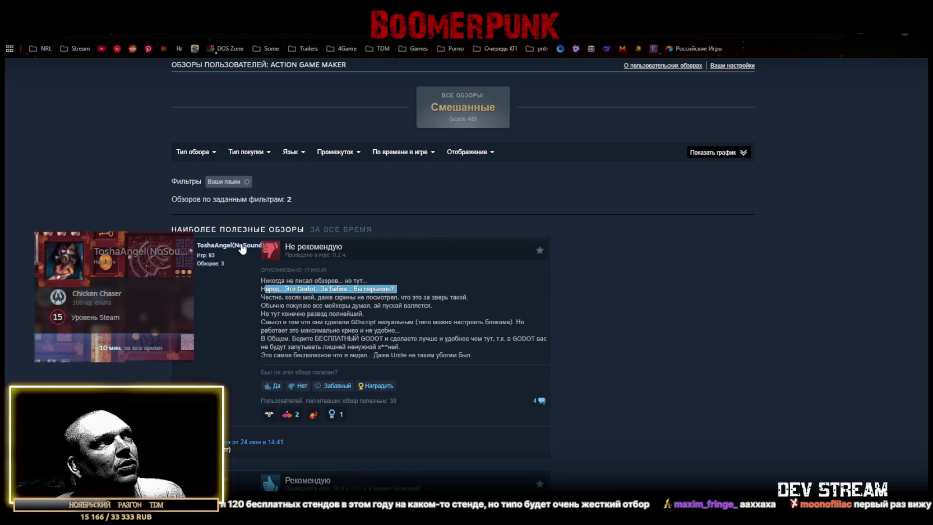
mouse_move(224, 248)
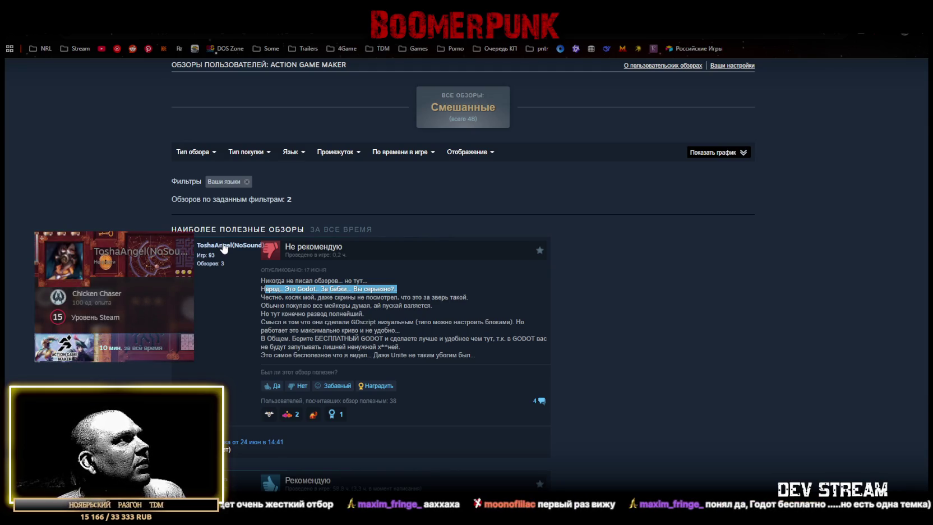
drag(261, 297, 412, 298)
drag(273, 306, 343, 305)
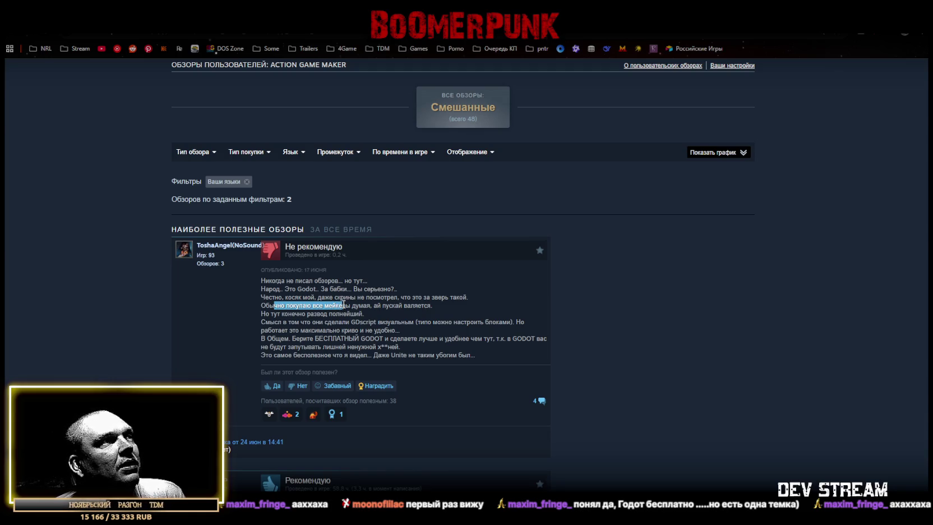
Step: Scroll to the second, positive review and highlight the end of its sentence
scroll(343, 304, down, 4)
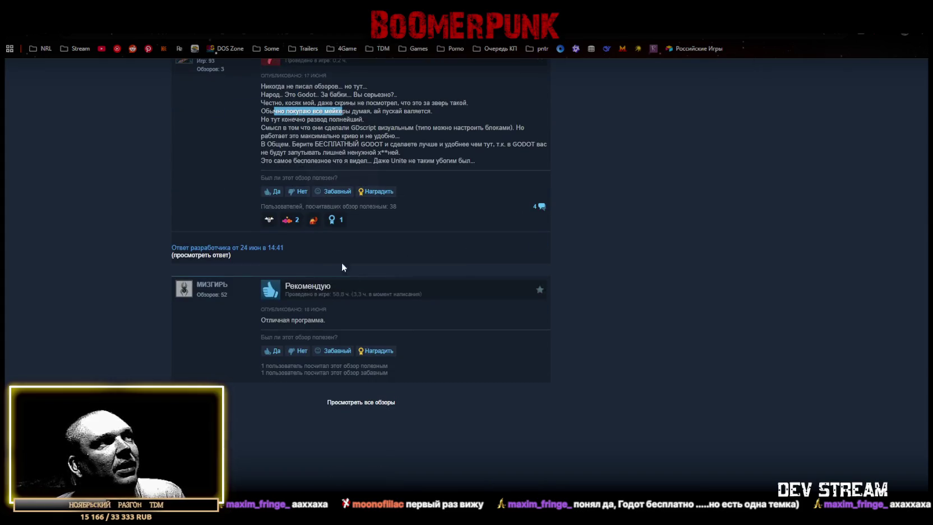
drag(275, 320, 323, 323)
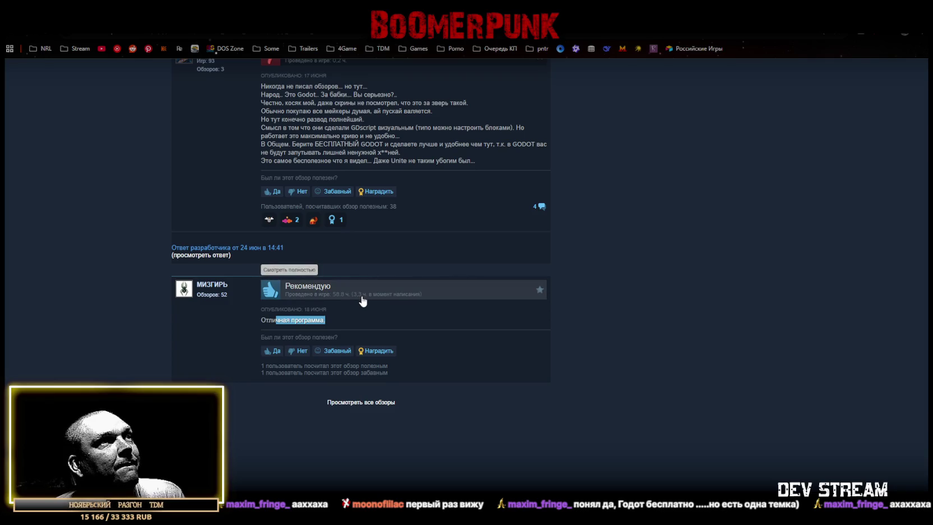
scroll(382, 359, up, 5)
scroll(382, 359, down, 5)
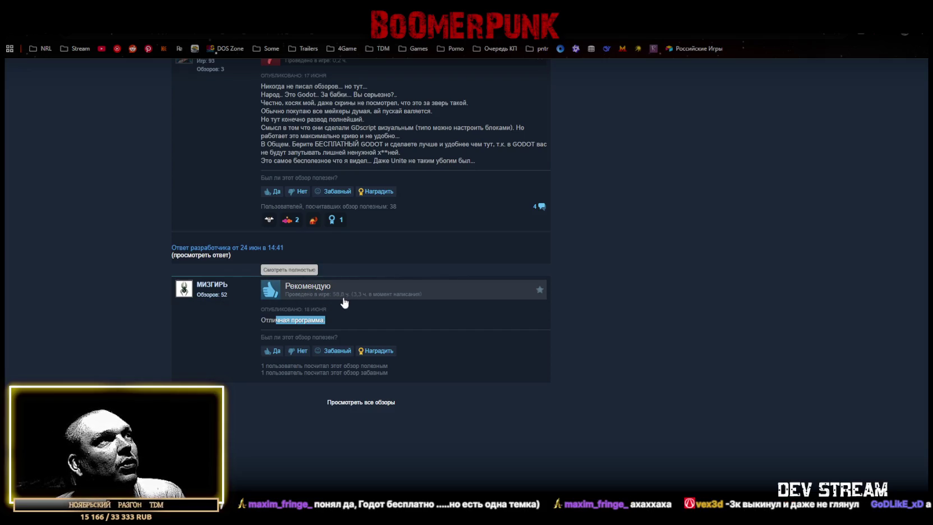
click(326, 318)
drag(326, 320, 272, 319)
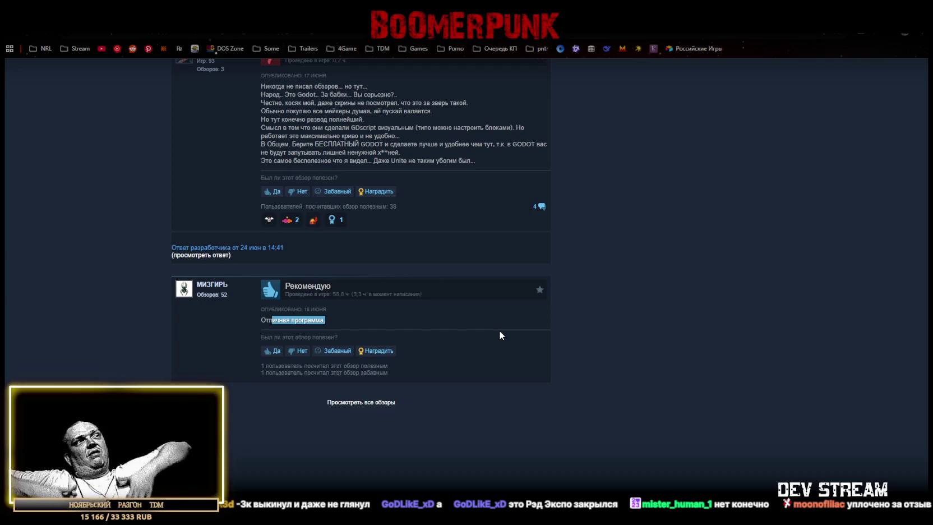
scroll(499, 330, up, 5)
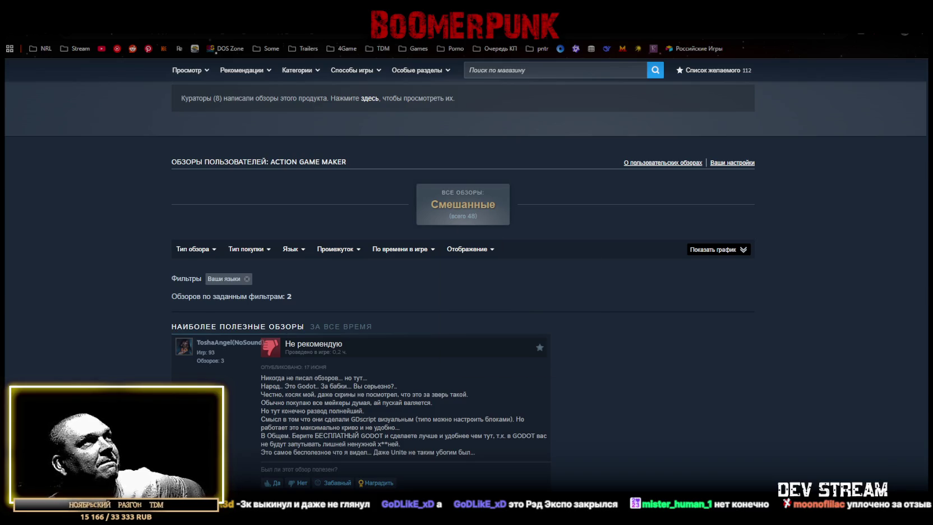
key(alt+Tab)
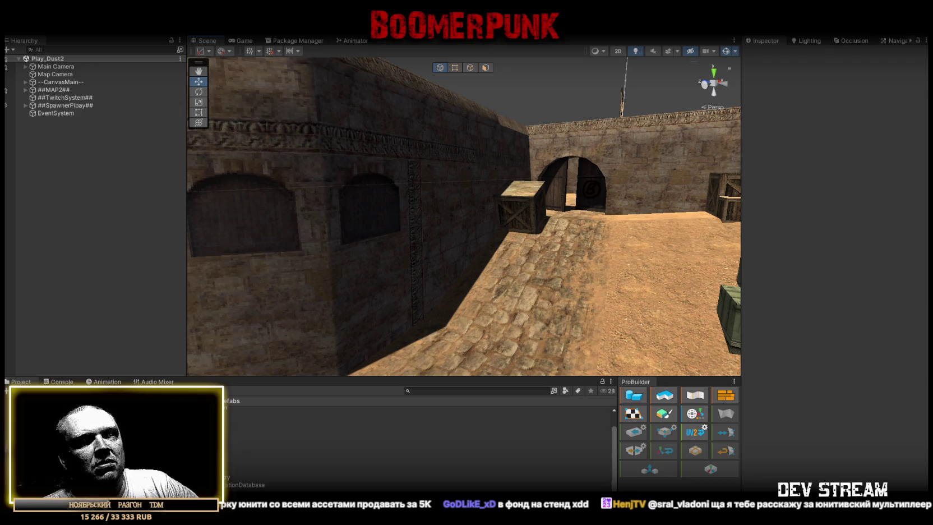
Step: Bring up the grandmother-meme YouTube Short and close it
key(alt+Tab)
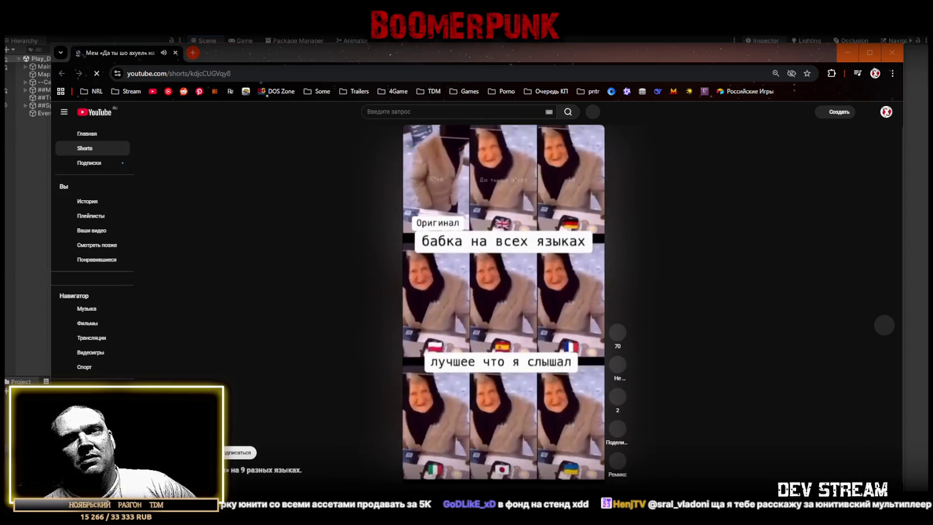
click(175, 54)
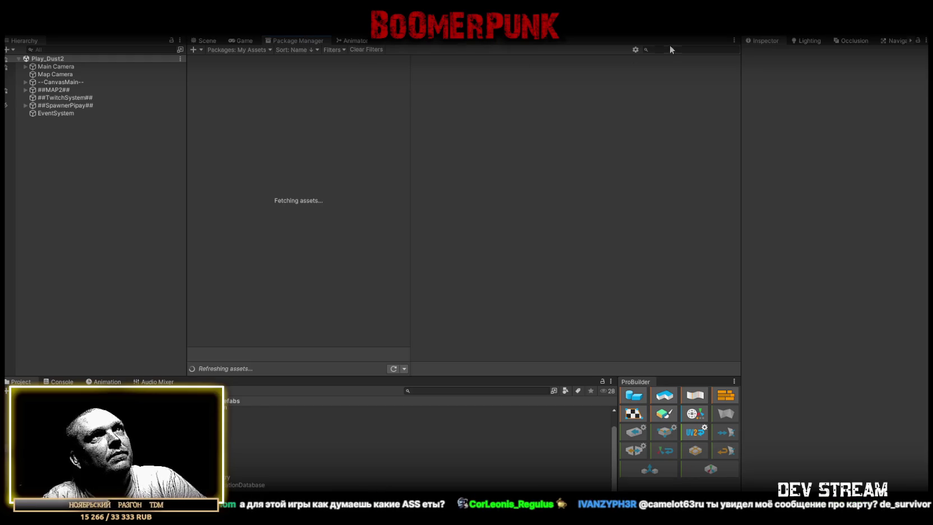
Step: Open the Package Manager and look over its package source list
click(669, 49)
text(nem)
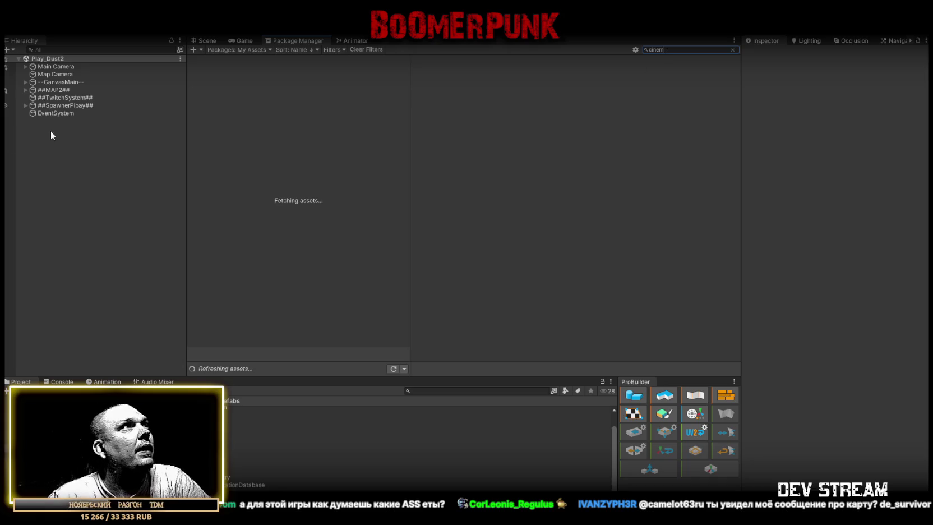
click(246, 50)
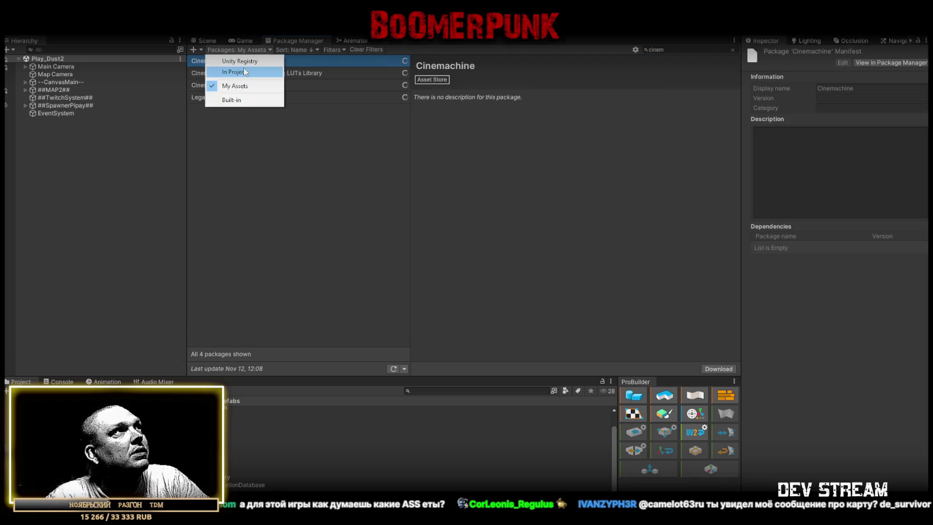
click(266, 185)
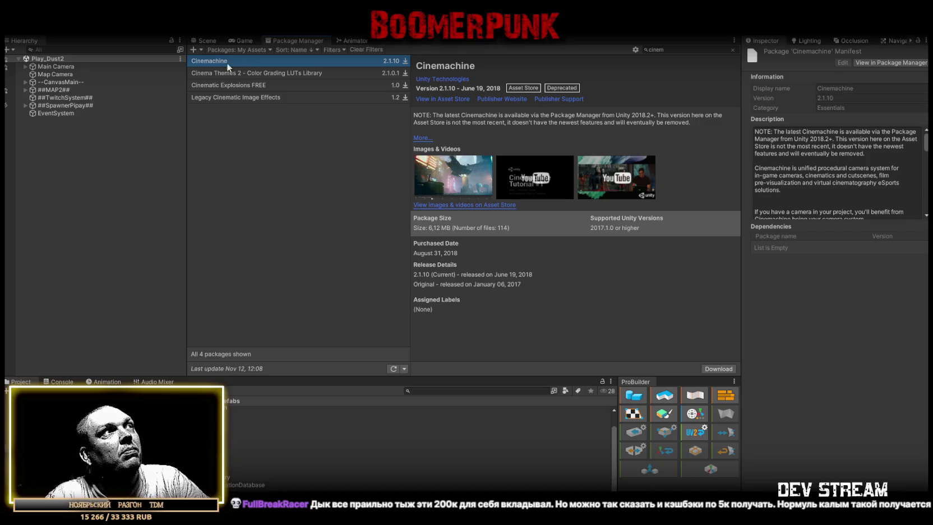
Step: Show Unity Registry packages, search 'cine', and update Cinemachine from 2.10.1 to 2.10.3
click(262, 48)
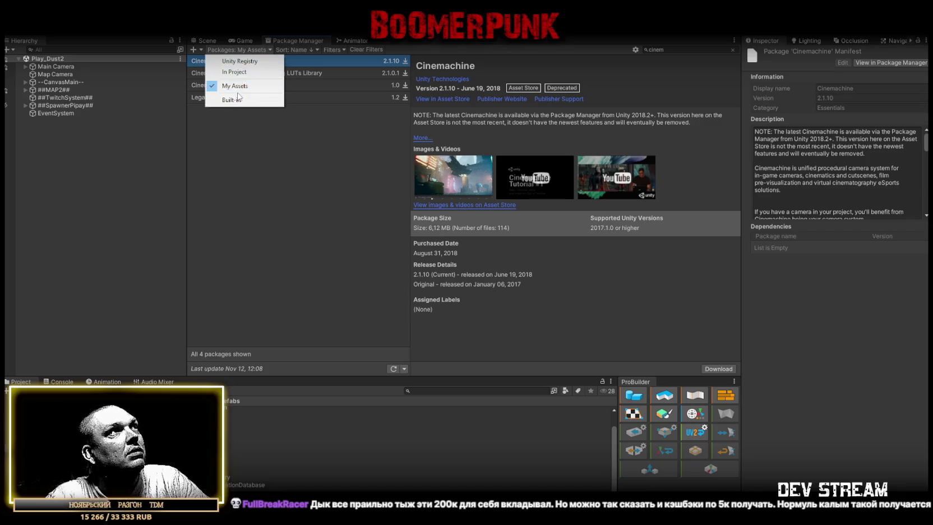
click(247, 61)
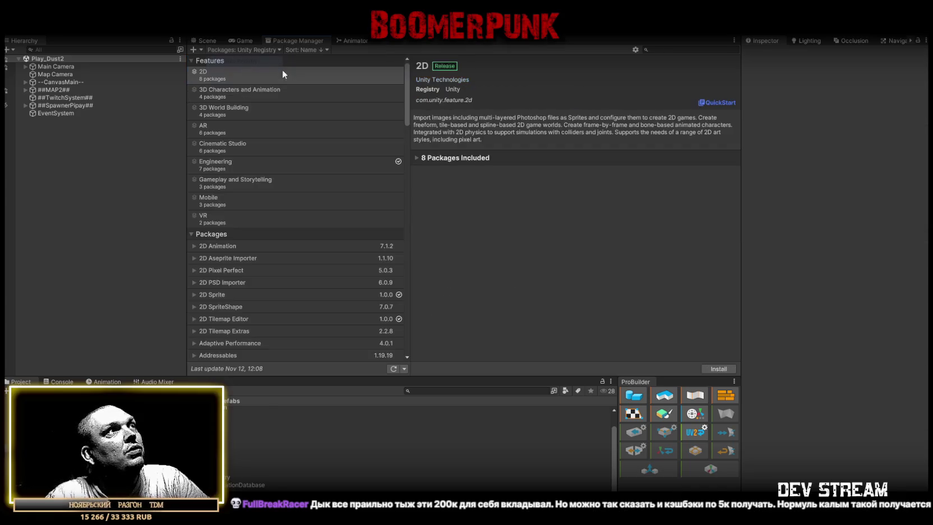
text(cine)
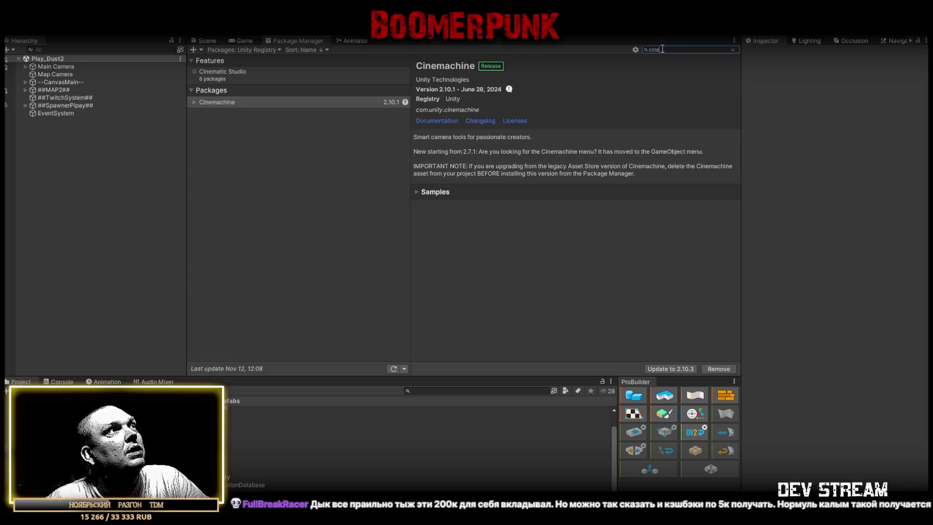
click(194, 102)
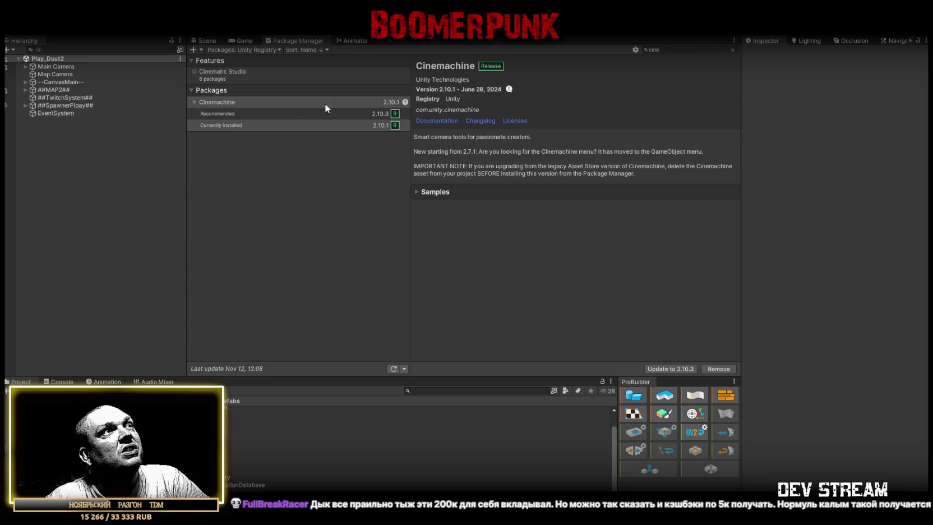
click(359, 125)
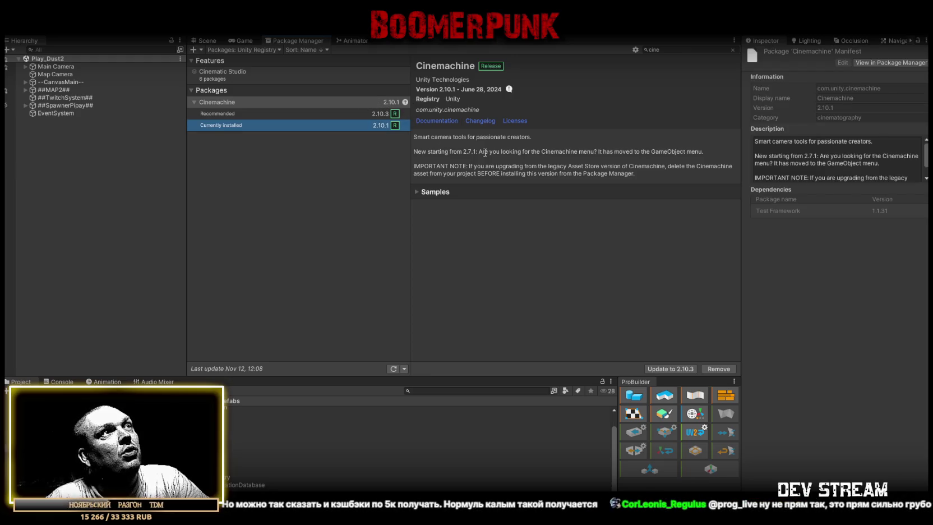
click(657, 370)
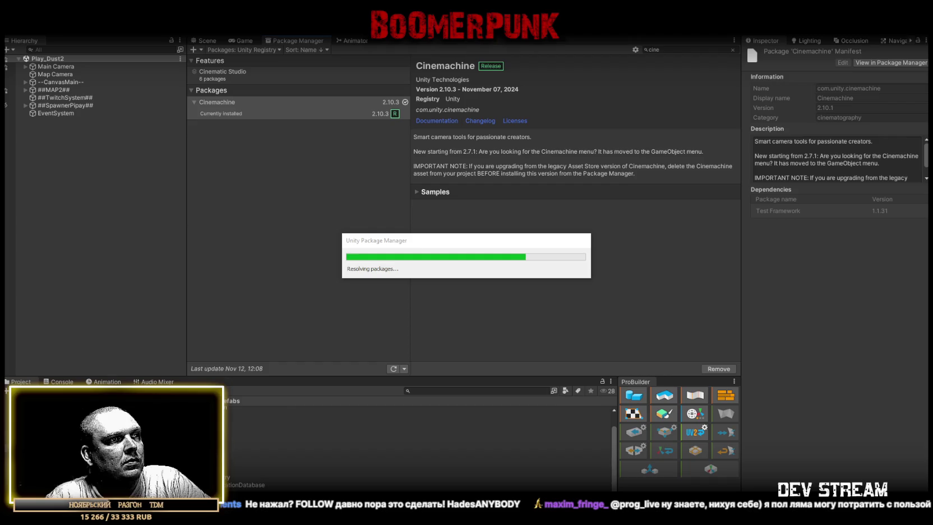
key(alt+Tab)
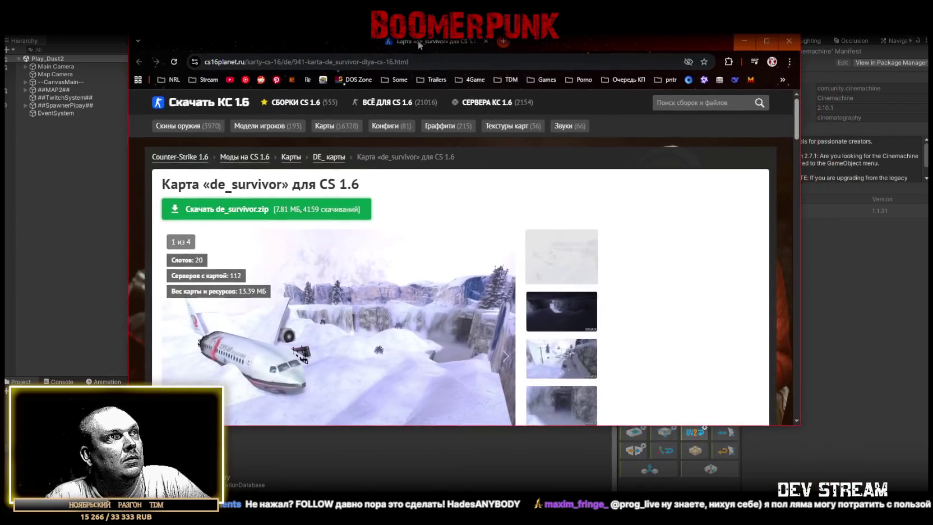
Step: Maximize the browser and look through the de_survivor map screenshots
double_click(422, 47)
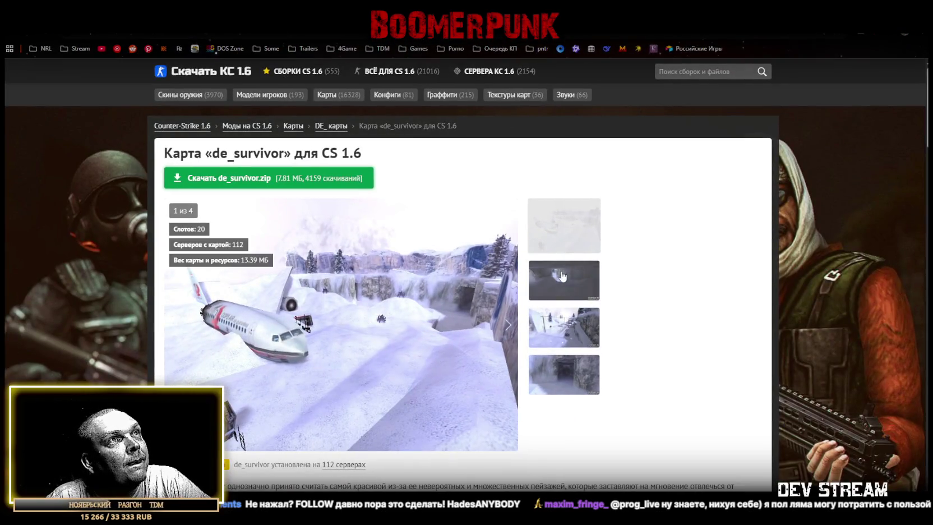
click(561, 275)
click(580, 334)
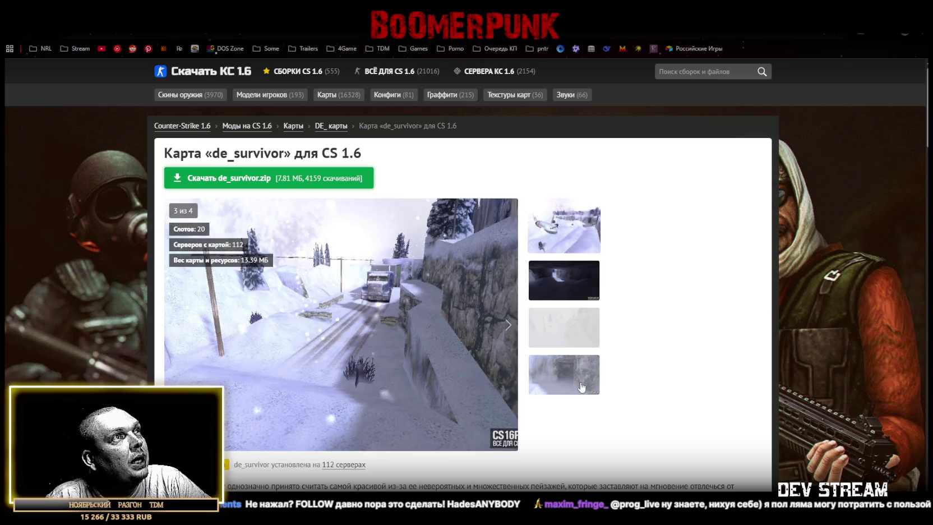
click(582, 385)
click(590, 331)
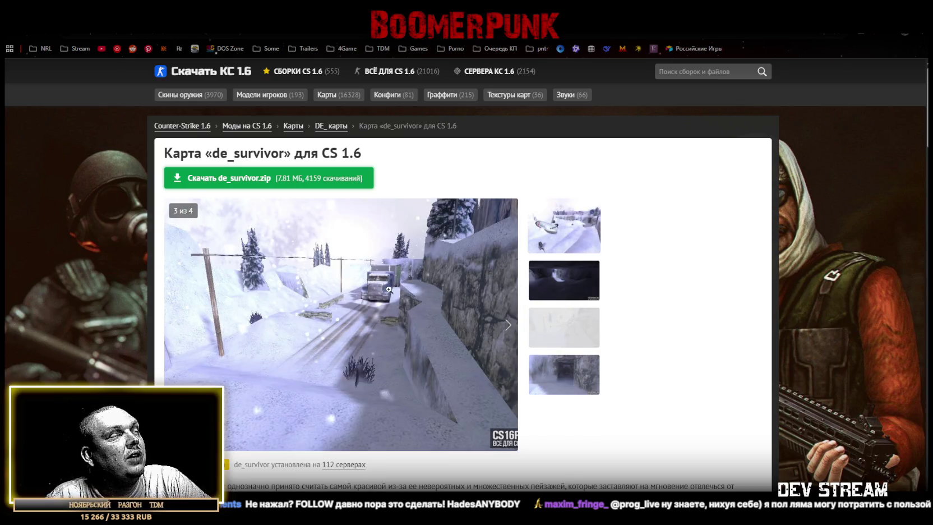
click(561, 225)
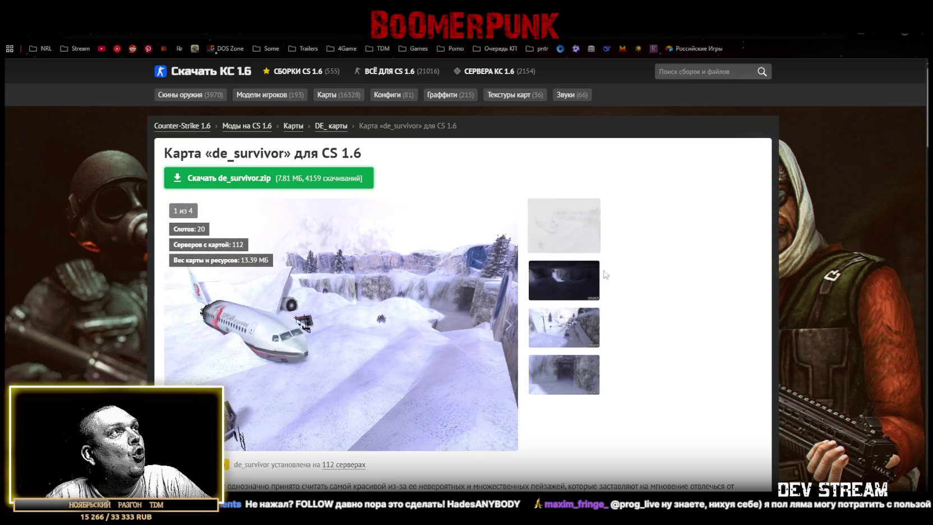
scroll(586, 352, down, 6)
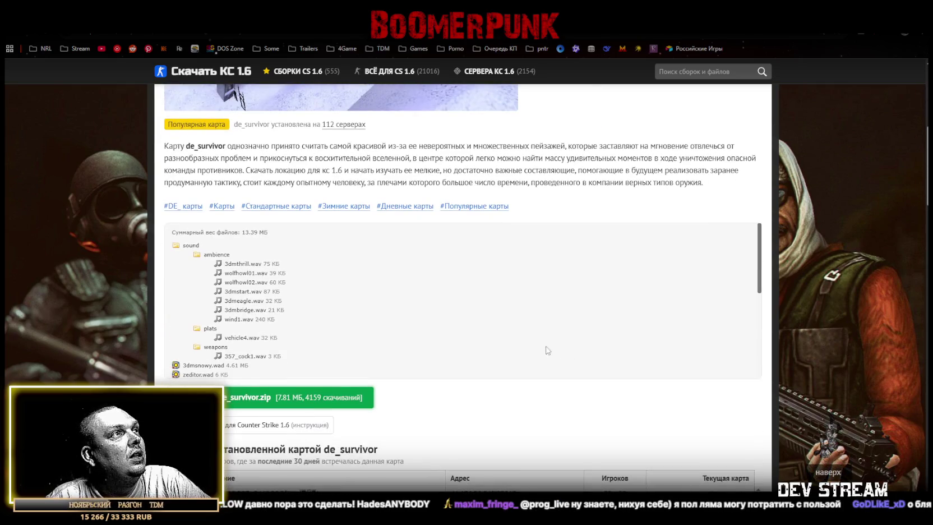
scroll(292, 375, down, 3)
scroll(316, 384, up, 8)
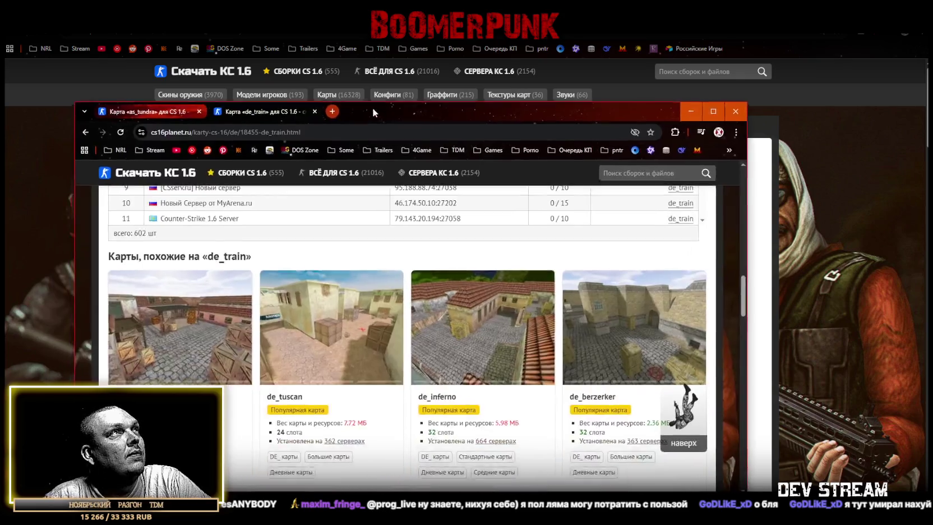
Step: Merge the de_train and as_tundra tabs, view an as_tundra screenshot, then select installed Cinemachine
mouse_move(372, 107)
mouse_down()
mouse_move(384, 162)
mouse_move(316, 62)
mouse_move(316, 22)
mouse_up()
drag(476, 12, 397, 155)
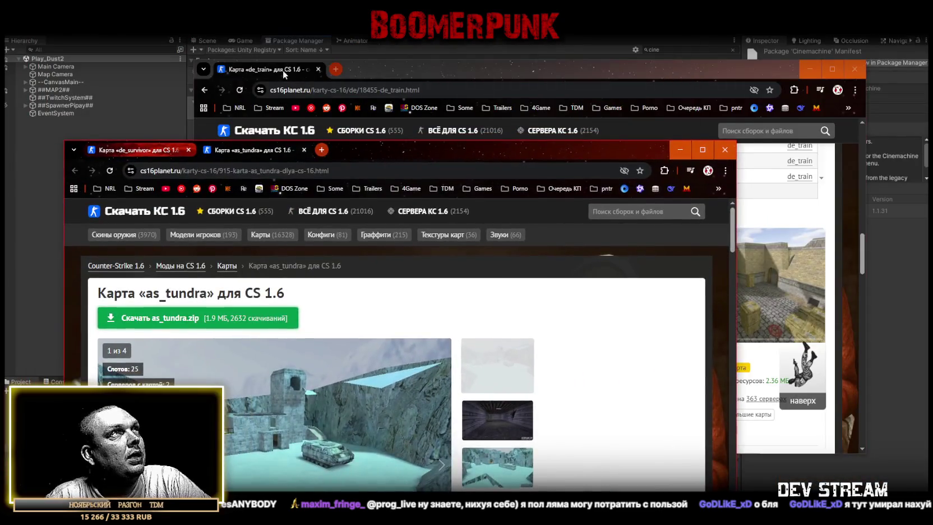
drag(282, 69, 390, 153)
drag(555, 150, 557, 49)
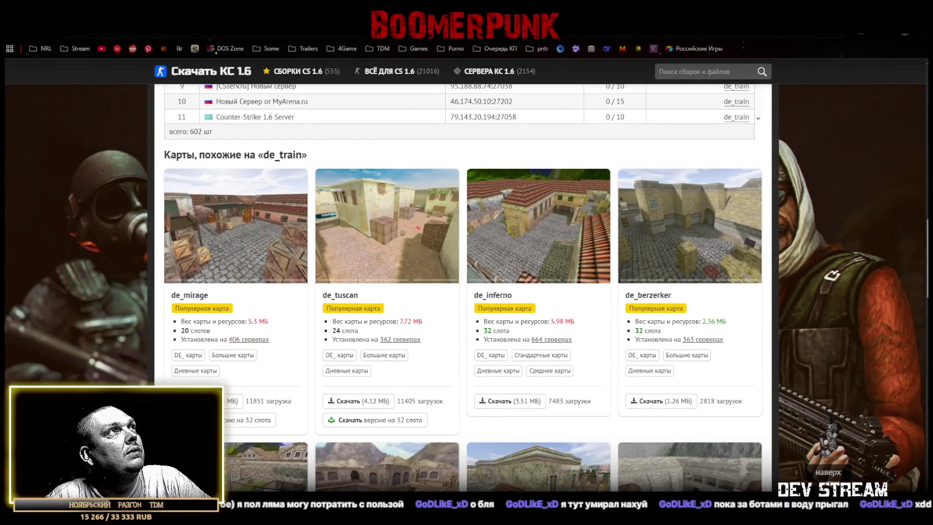
scroll(410, 259, up, 20)
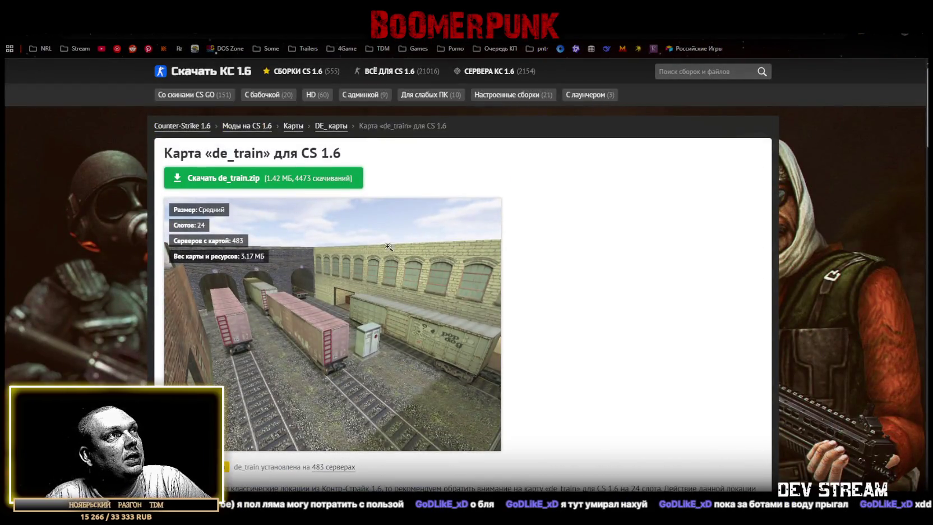
key(ctrl+Tab)
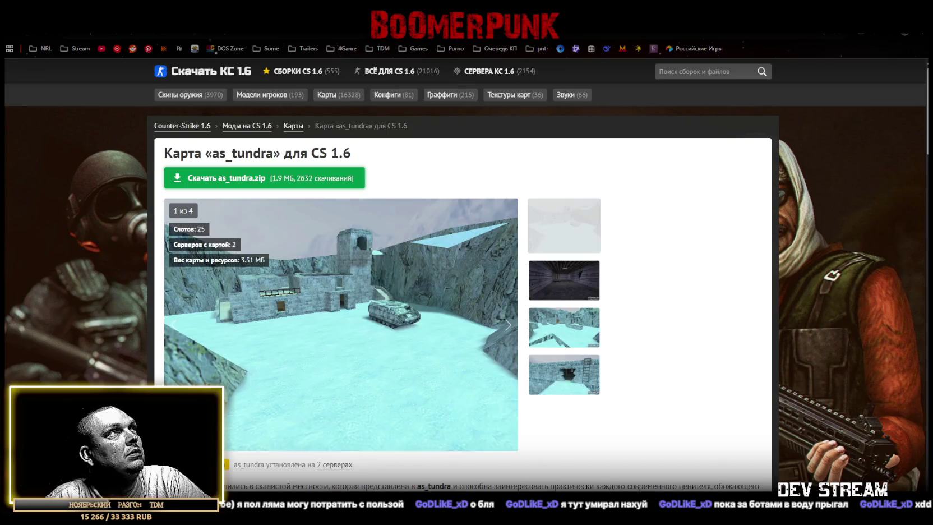
click(551, 283)
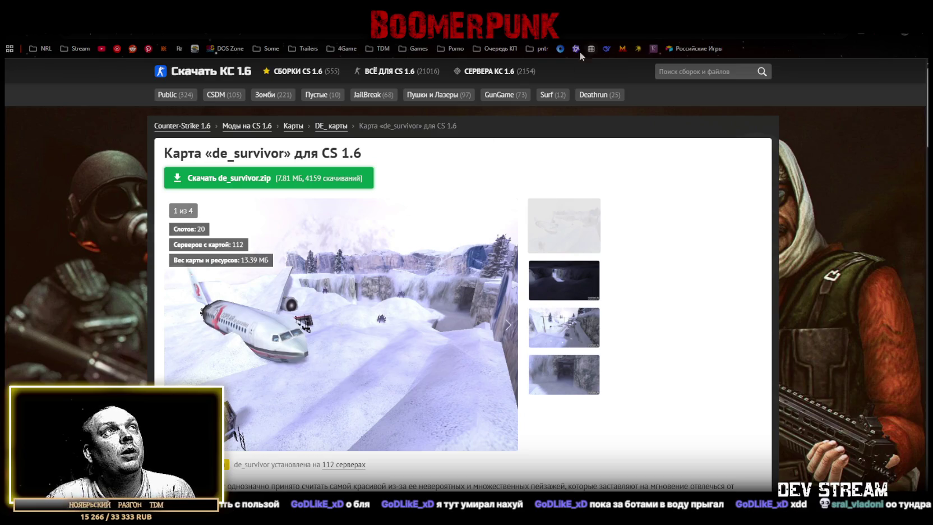
key(alt+Tab)
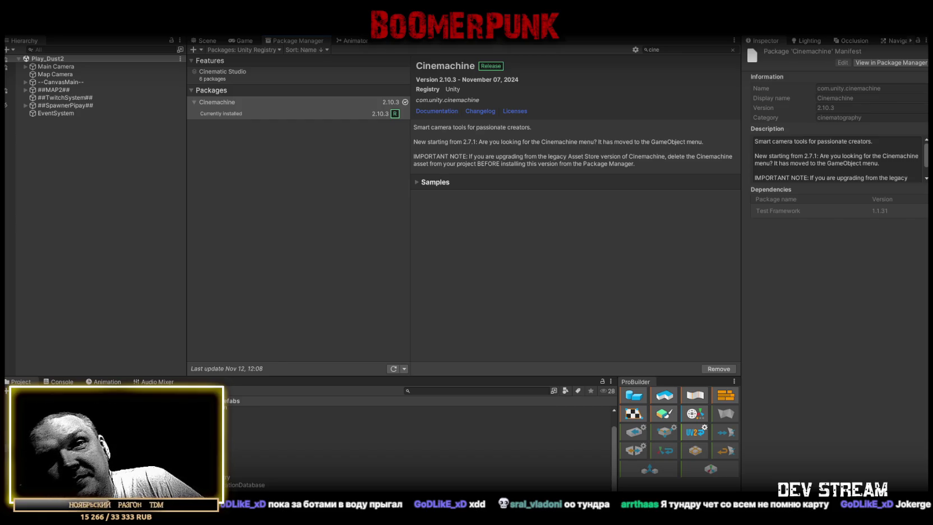
click(221, 114)
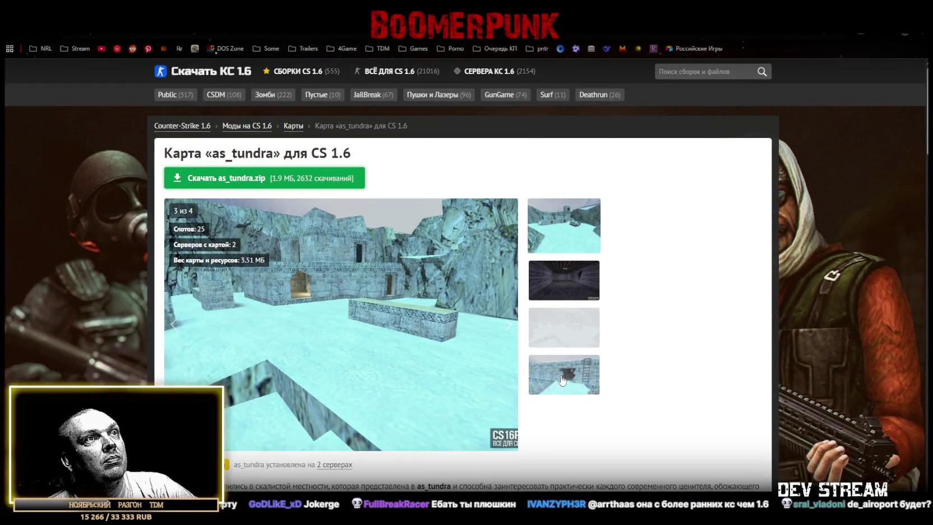
Step: Show another as_tundra screenshot, returning the gallery to image 1 of 4
click(563, 375)
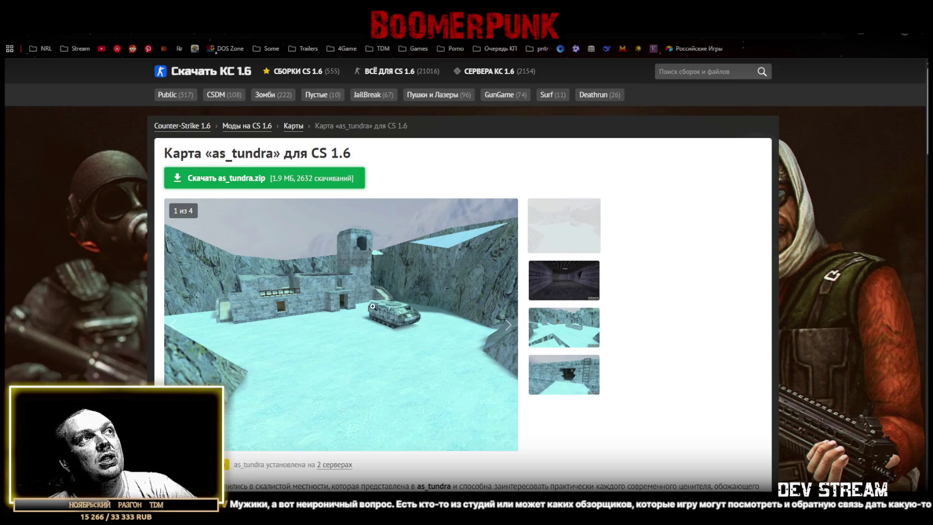
Step: Return to Unity and select the installed Cinemachine 2.10.3 in Package Manager
key(alt+Tab)
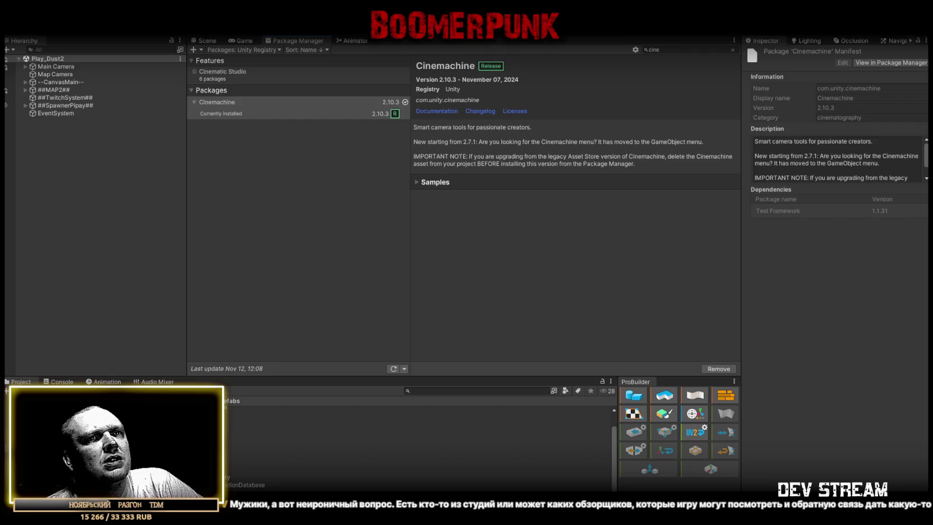
click(280, 113)
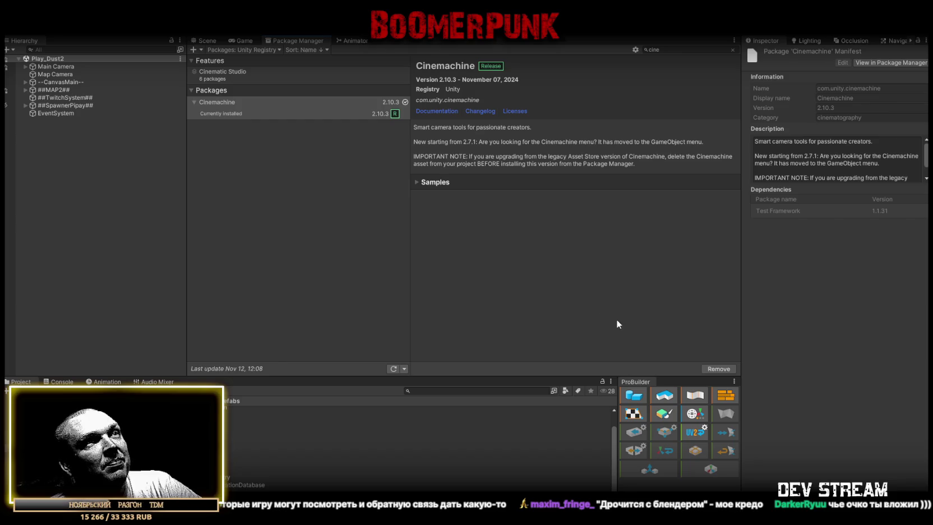
Step: Expand Cinemachine's Samples to see the Example Scenes, then view the Scene and running Game
click(416, 183)
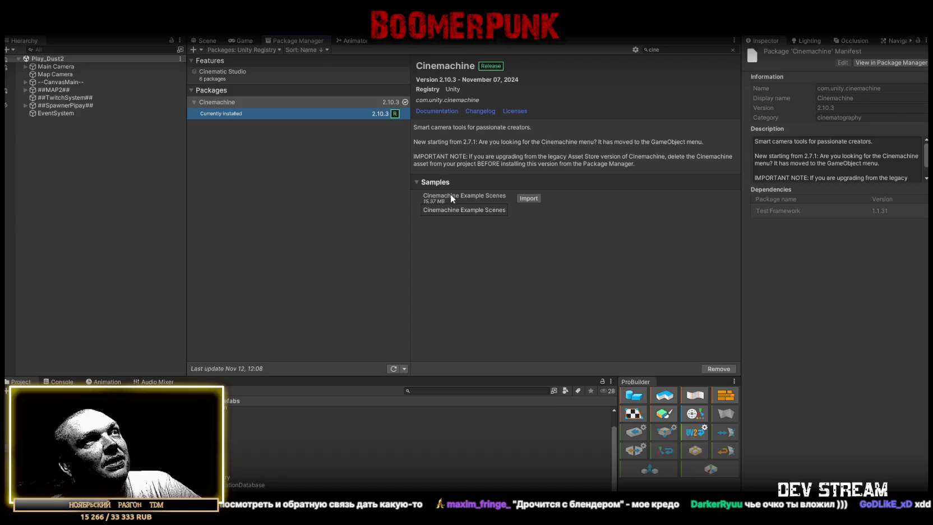
click(203, 41)
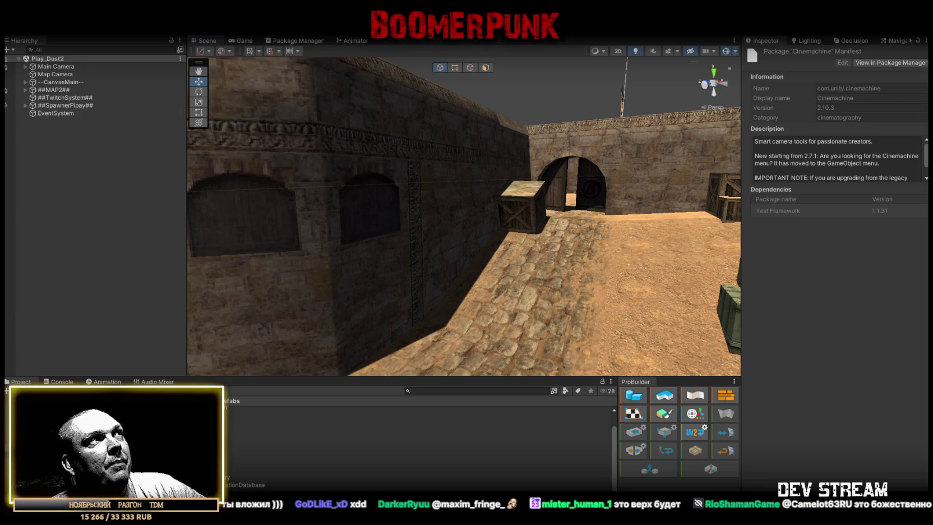
click(244, 41)
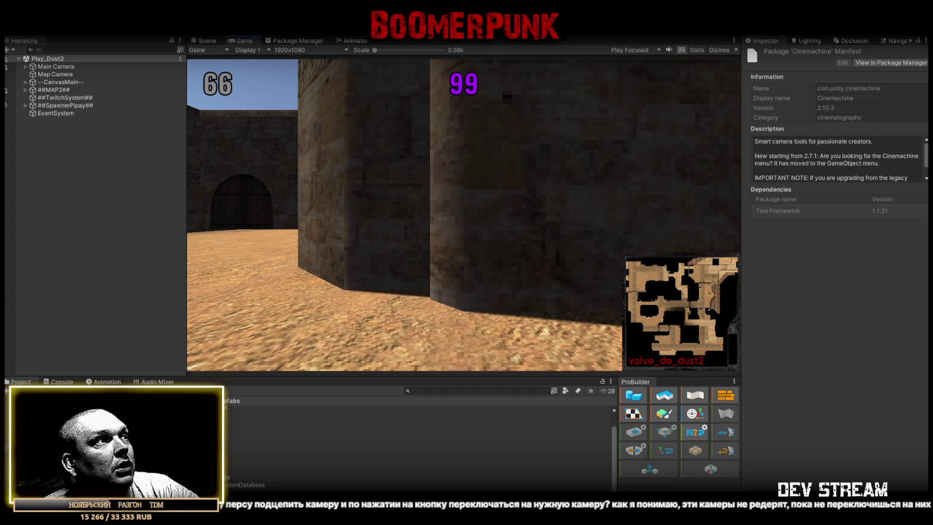
Step: Switch to the Scene view, orbit out to a high overview of Dust2, and check the console warnings
click(207, 40)
drag(503, 225, 367, 327)
click(58, 381)
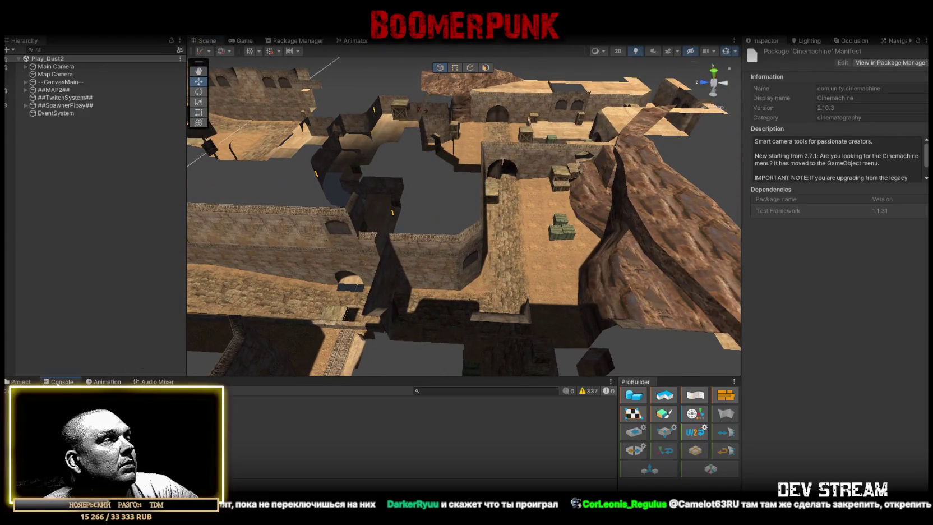
Step: Open the PlayerType folder, open the TRCchaters prefab, then return to Play_Dust2 and select Main Camera
click(18, 382)
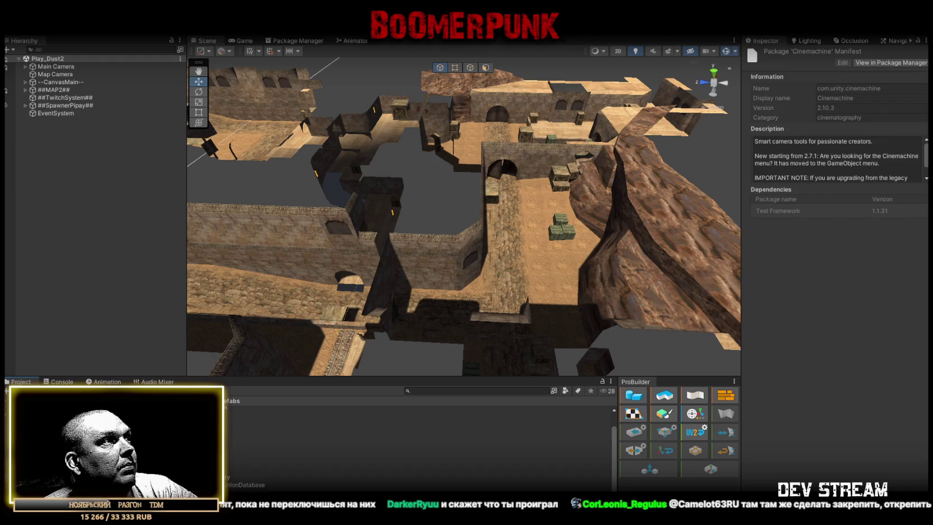
key(Return)
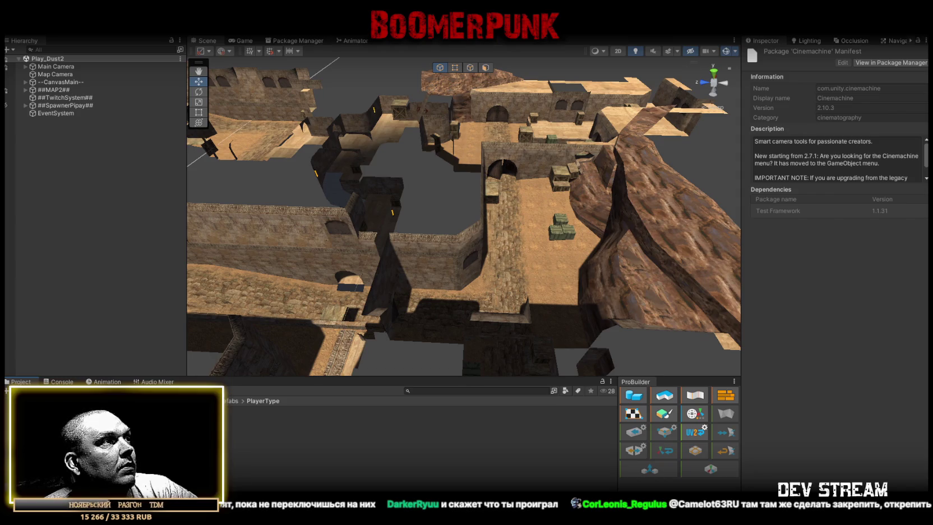
double_click(252, 409)
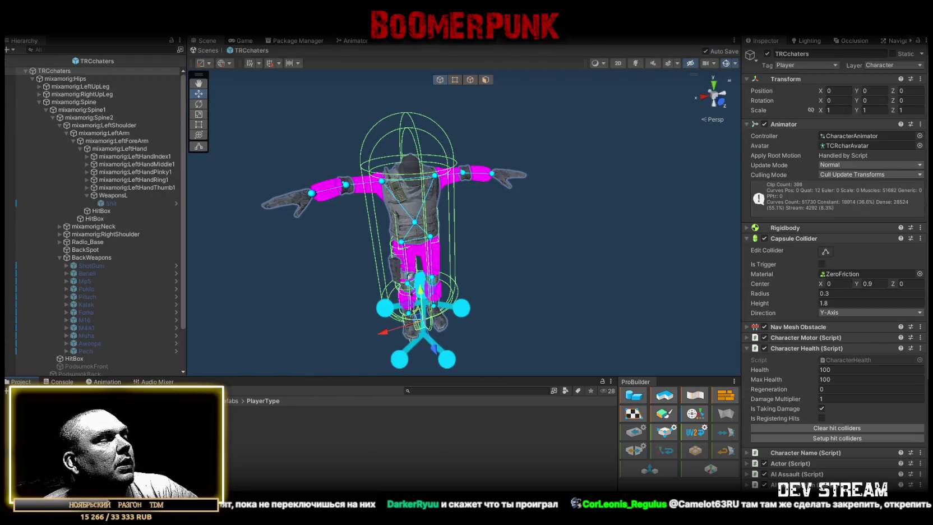
click(200, 51)
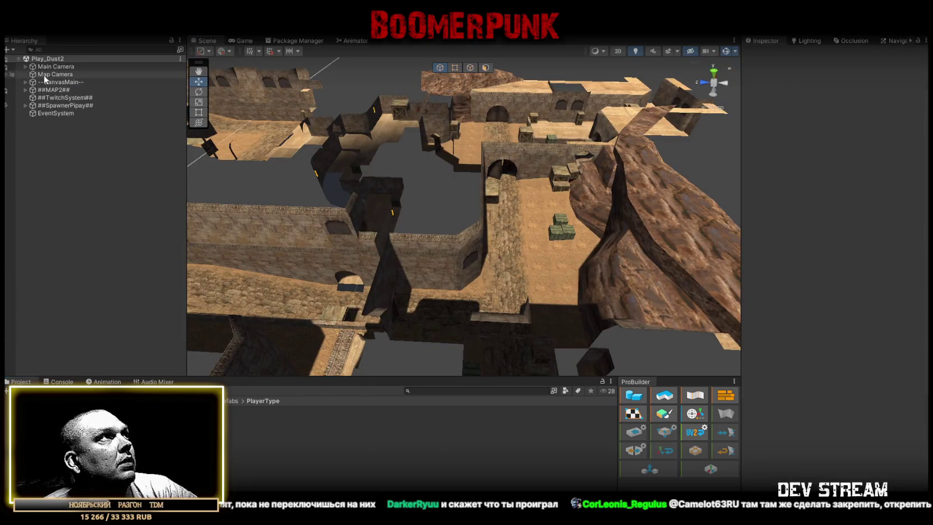
click(59, 66)
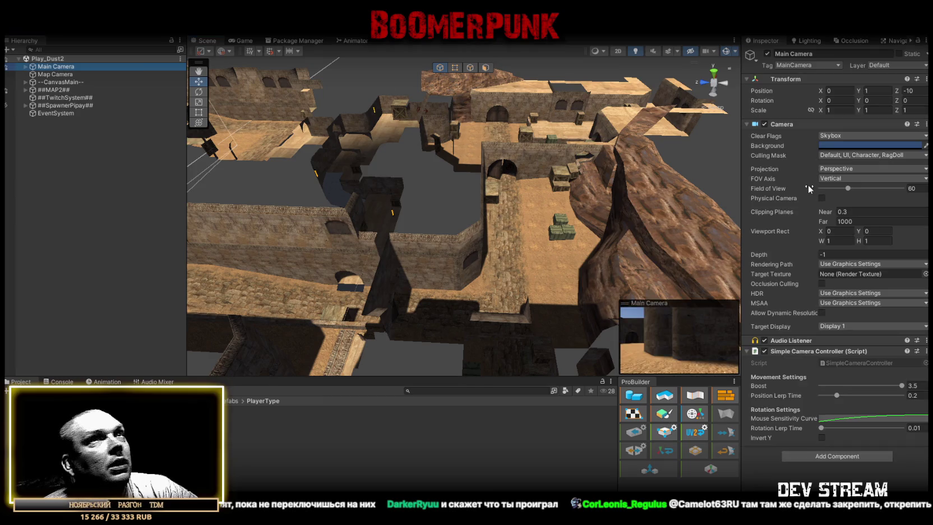
Step: Search the Main Camera's Add Component list for 'ine' to look for Cinemachine
click(842, 457)
text(сштфь)
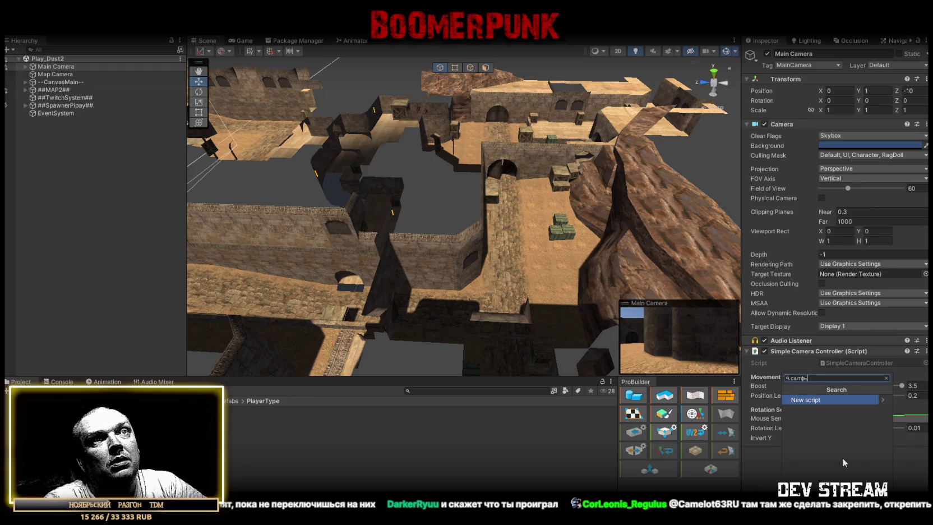
key(BackSpace)
key(BackSpace)
key(BackSpace)
text(штуьф)
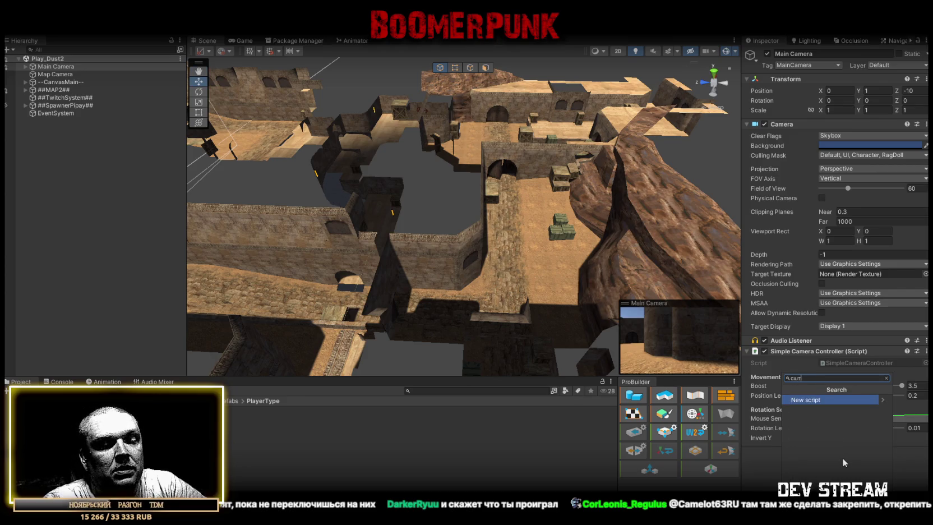
key(BackSpace)
key(BackSpace)
key(BackSpace)
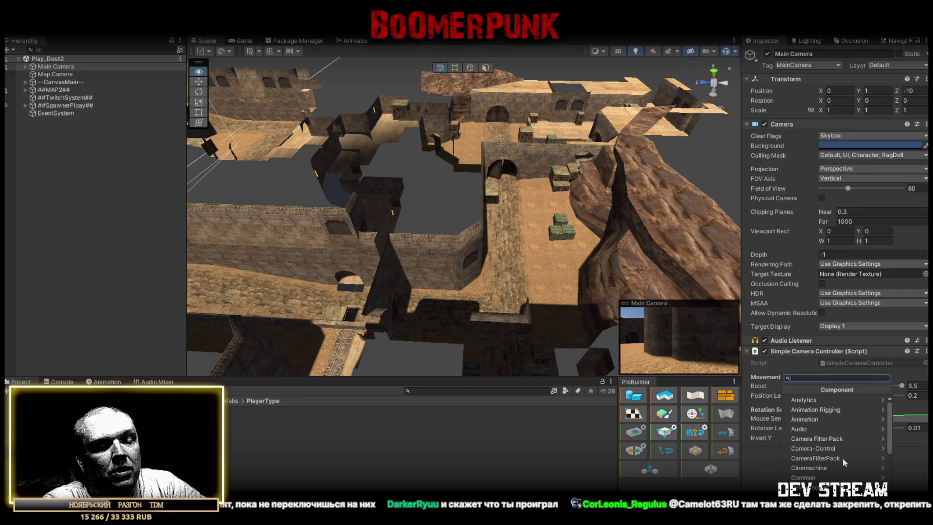
text(cine)
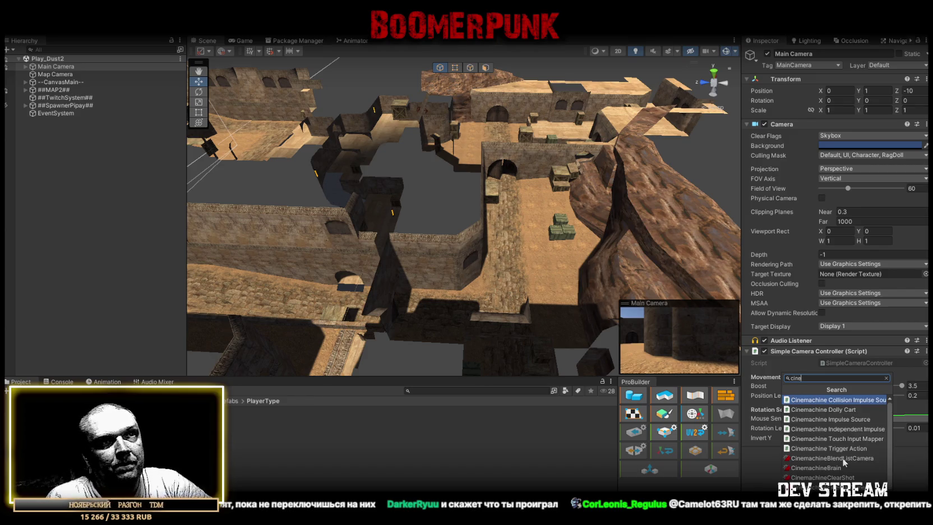
scroll(846, 457, down, 2)
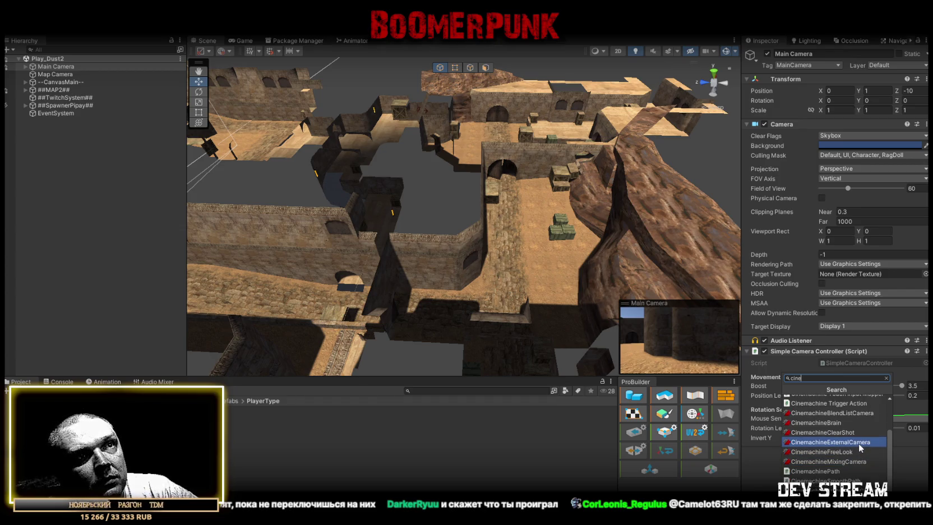
scroll(858, 443, up, 2)
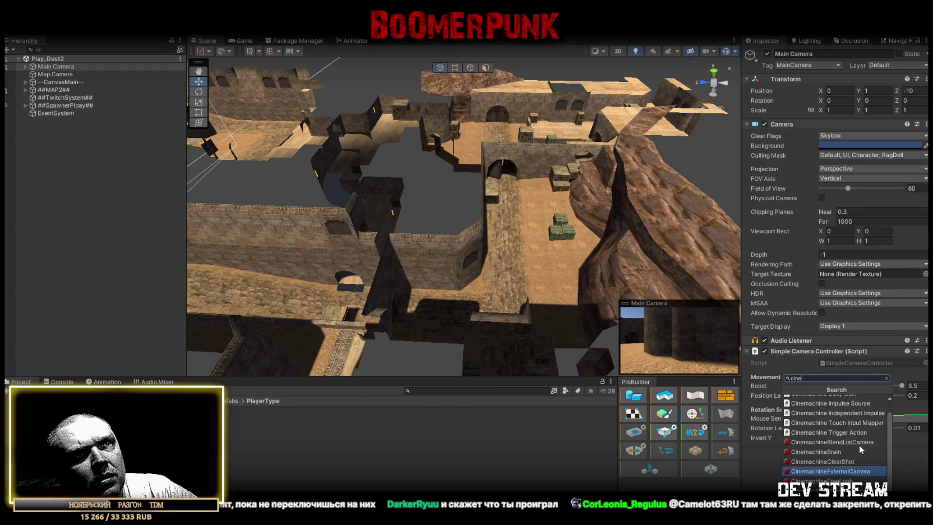
scroll(852, 443, up, 1)
Step: Create a Cinemachine Virtual Camera from the Hierarchy context menu, then reselect Main Camera
right_click(57, 166)
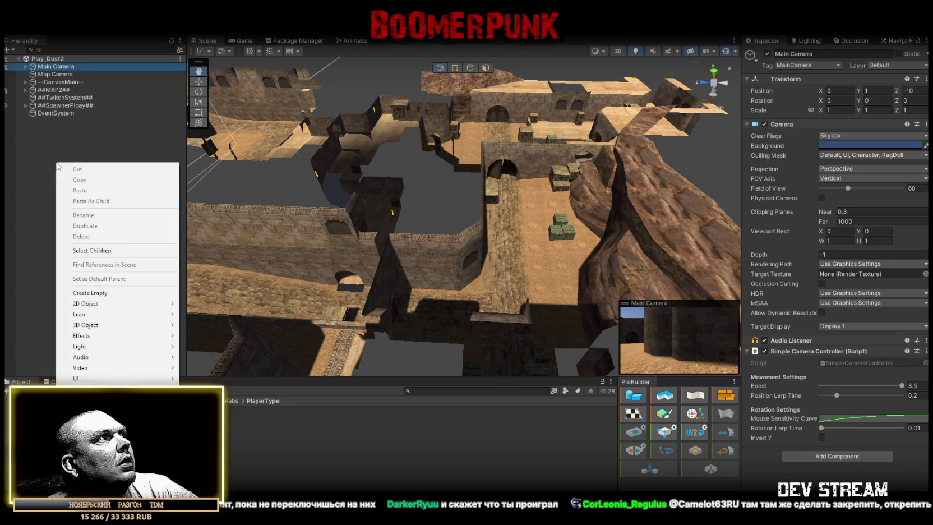
mouse_move(130, 306)
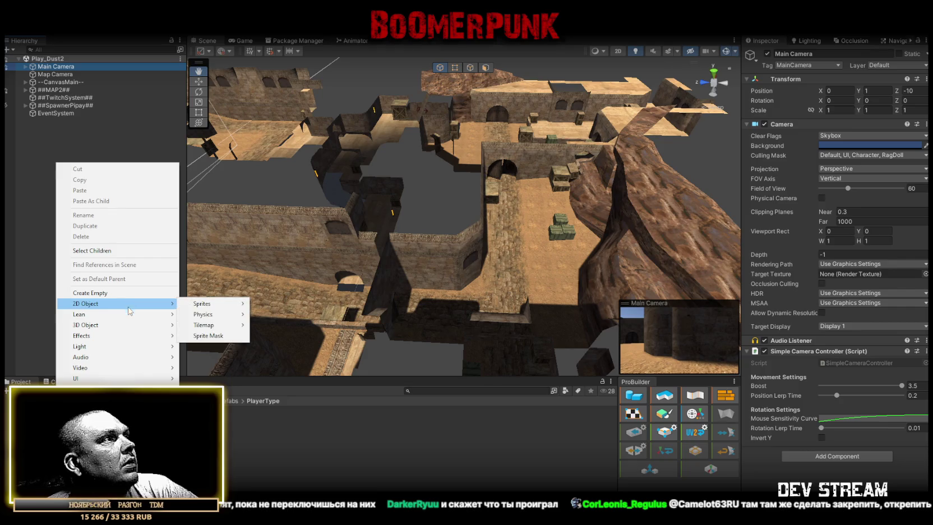
mouse_move(162, 442)
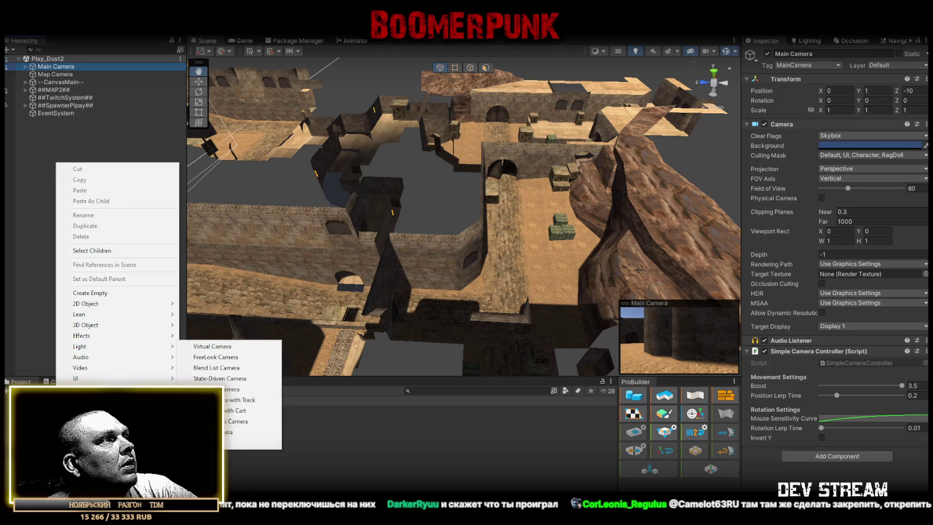
click(235, 347)
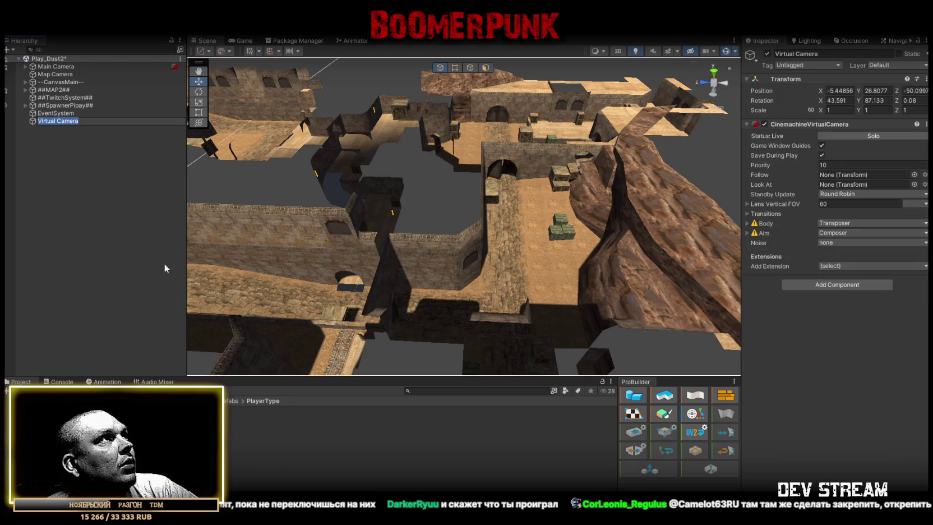
click(56, 67)
Step: Set the CinemachineBrain default blend time to 0.5, keeping Late Update as the update method
scroll(817, 338, down, 3)
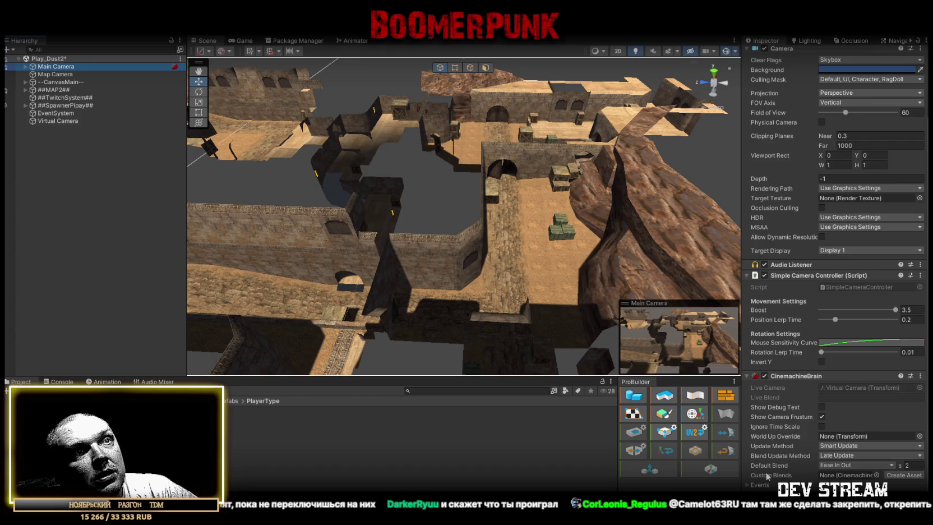
click(914, 465)
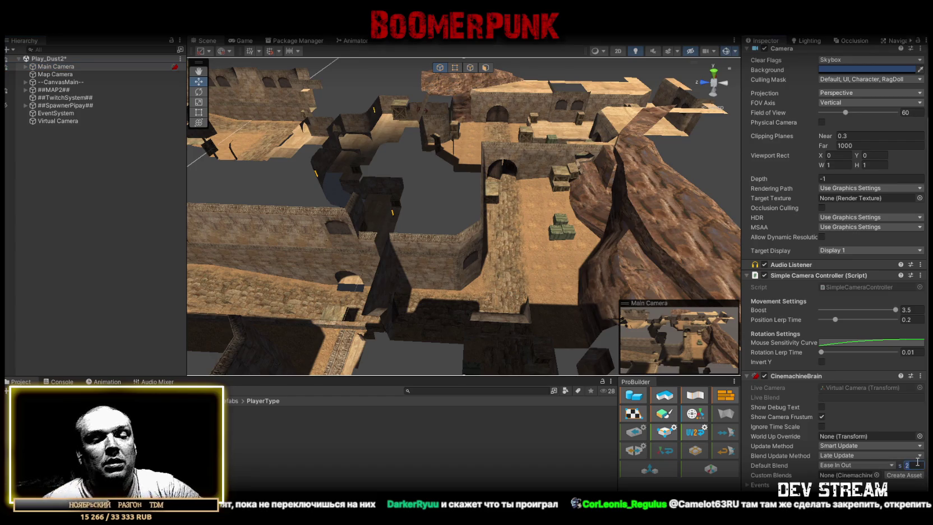
text(0.5)
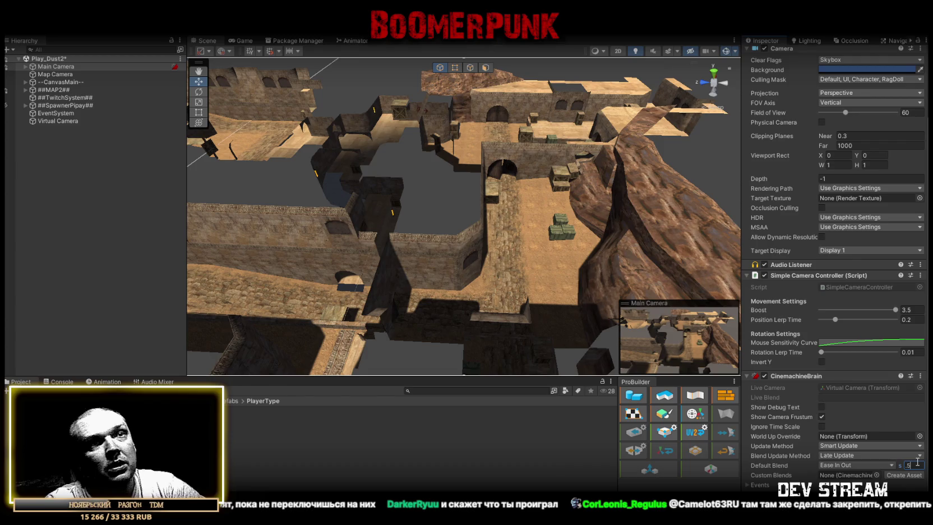
click(867, 456)
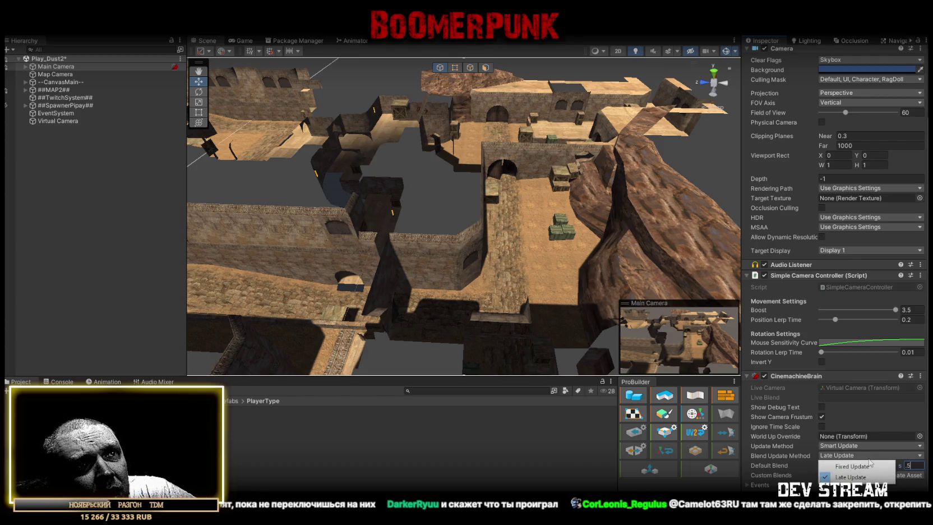
key(Escape)
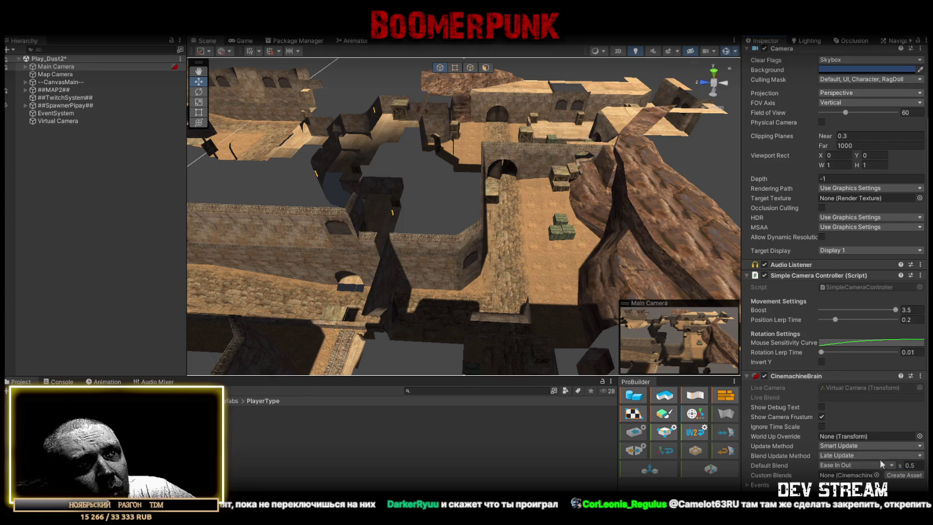
Step: Try the Custom and Ease In blend styles, then settle on Ease In Out
click(847, 465)
click(856, 467)
click(857, 467)
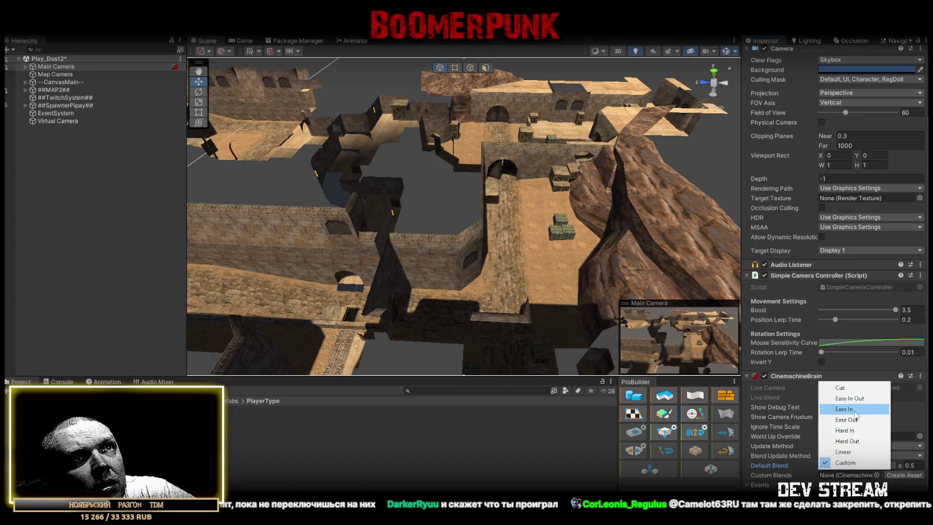
click(854, 411)
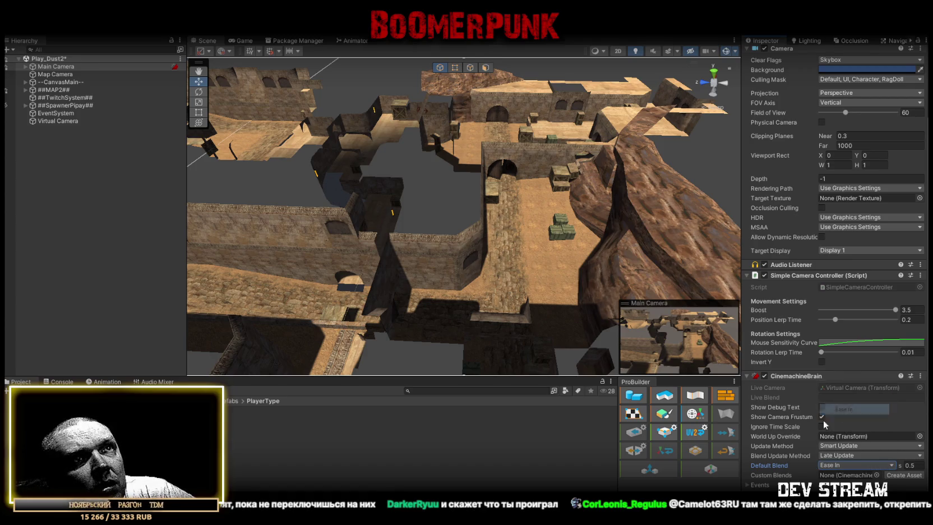
click(846, 464)
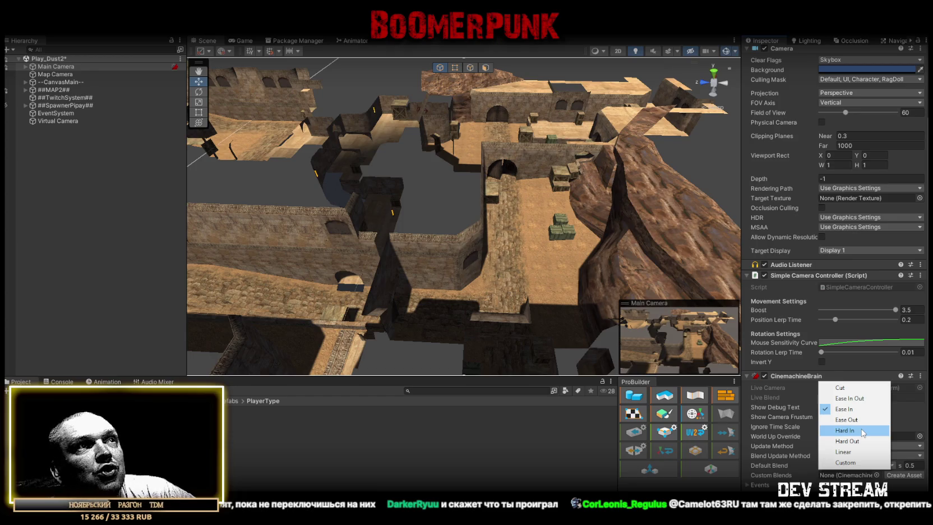
key(Up)
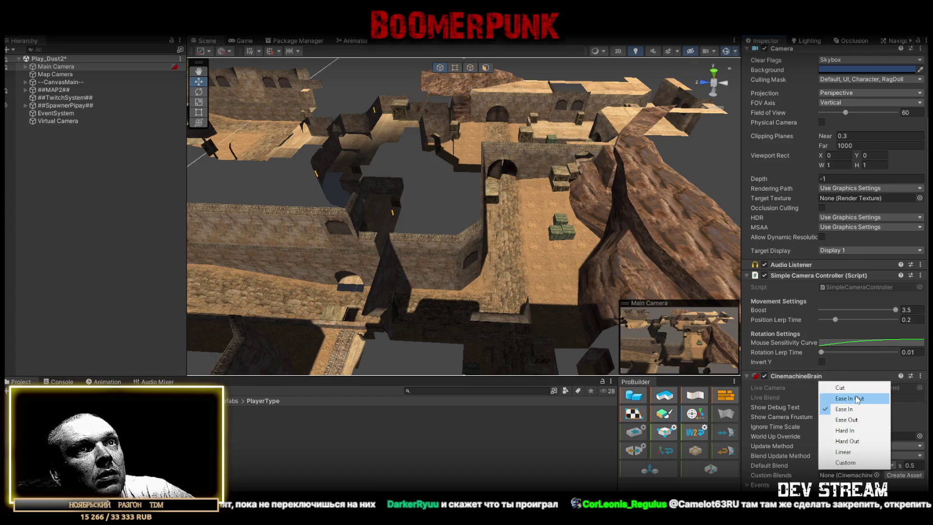
click(856, 398)
Step: Orbit the scene and open Main Camera's Hierarchy menu to add a child object
drag(383, 182, 622, 187)
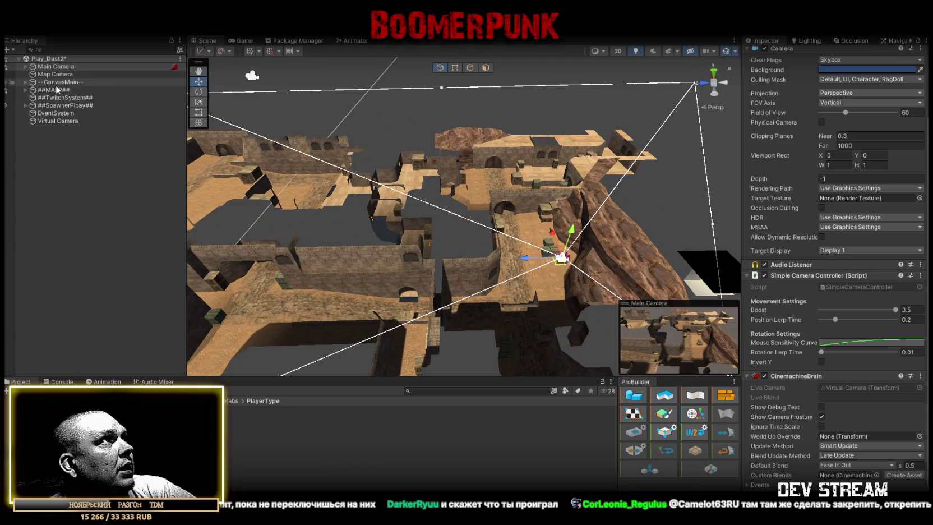
click(48, 67)
right_click(63, 69)
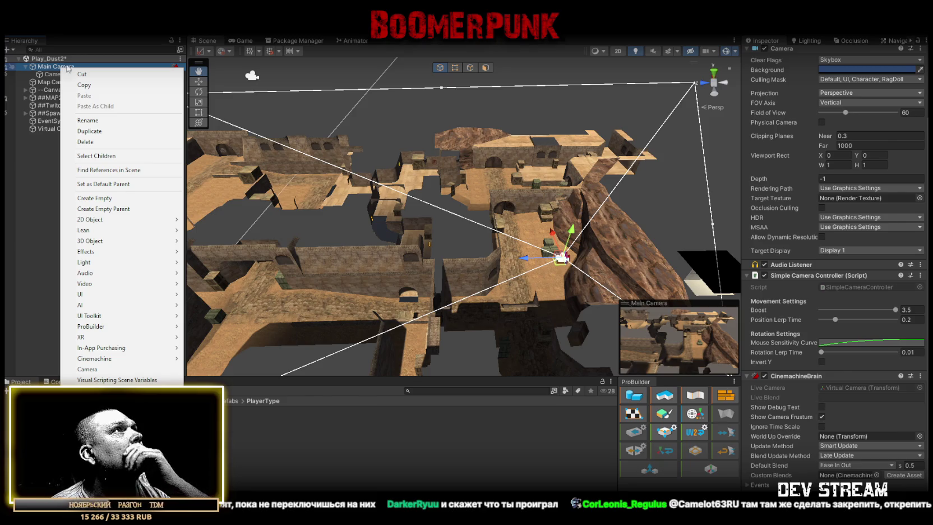
Step: Add an empty child 'CameraTarget' under Main Camera and set its Z position to 10
click(113, 199)
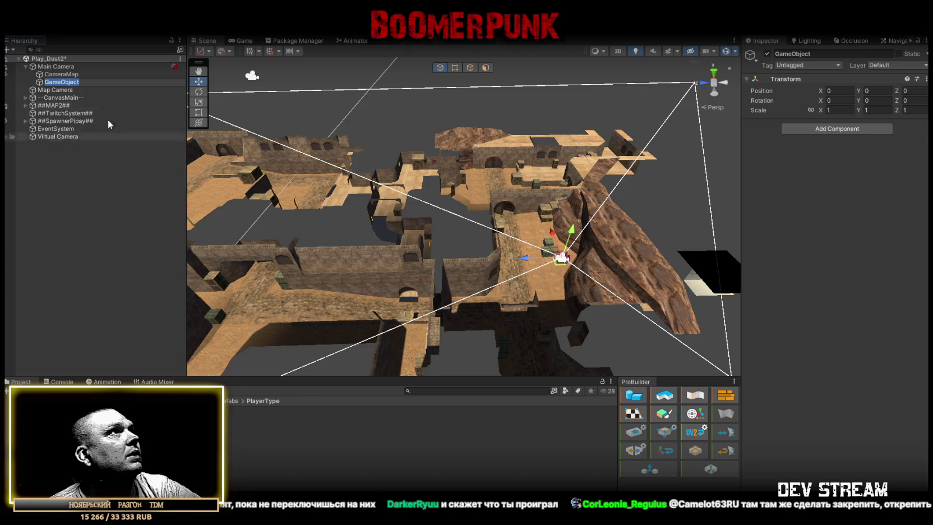
text(Came)
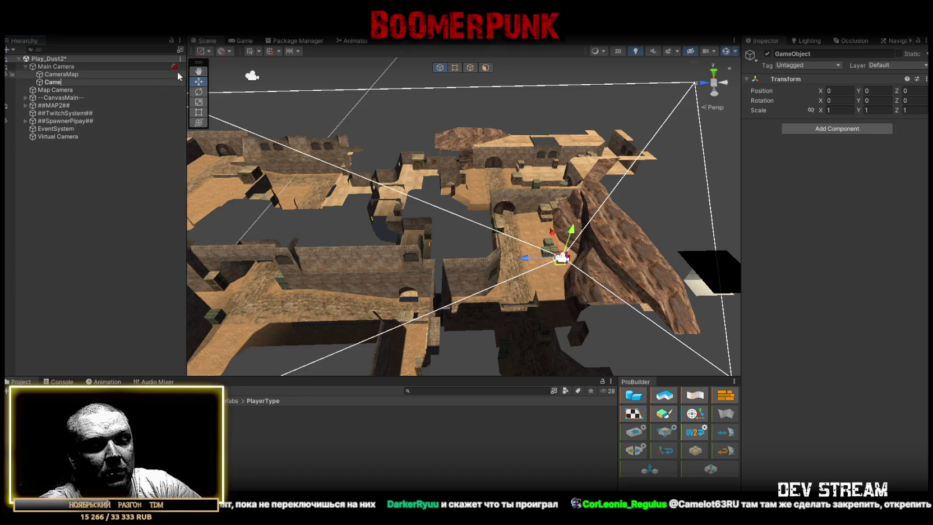
text(raTarget)
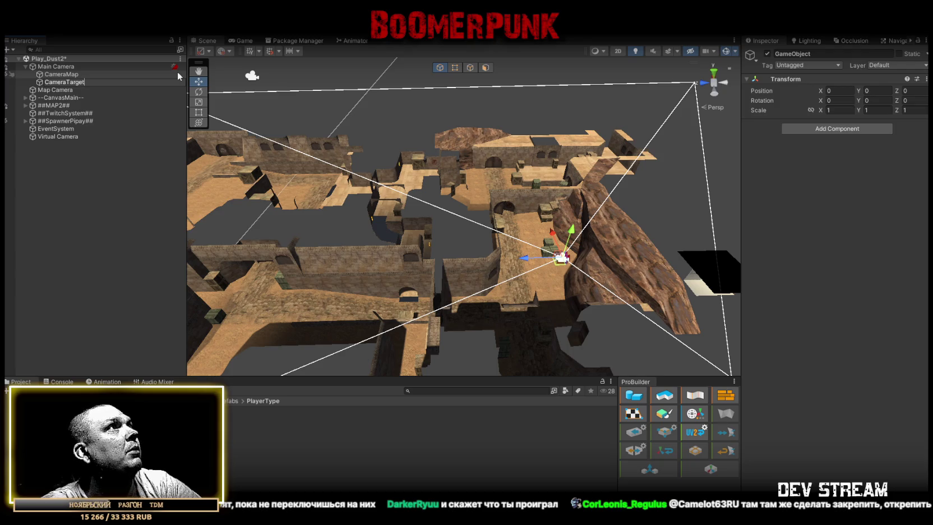
key(Return)
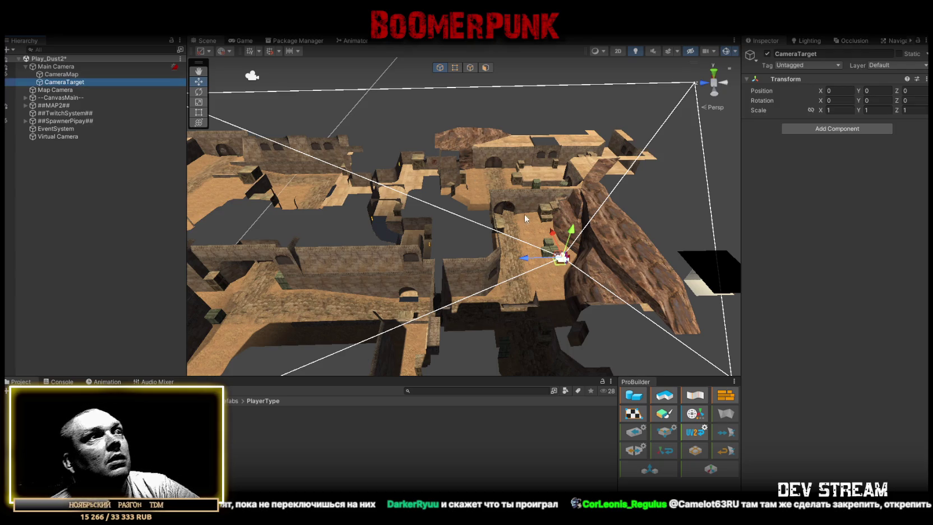
drag(524, 213, 716, 220)
mouse_move(897, 91)
mouse_down()
mouse_move(907, 111)
mouse_move(884, 96)
mouse_move(907, 89)
mouse_up()
text(25)
mouse_move(561, 168)
mouse_down()
mouse_move(555, 146)
mouse_move(533, 157)
mouse_up()
click(906, 90)
text(10)
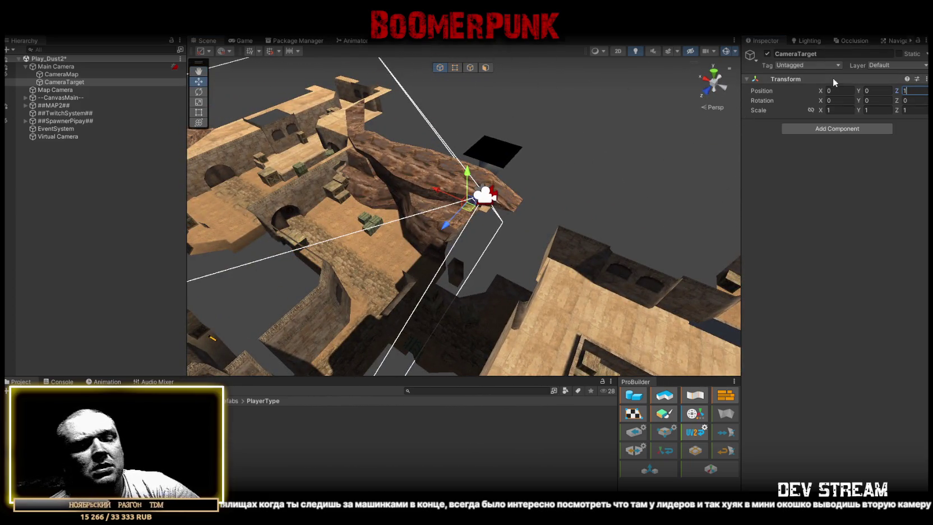
click(55, 66)
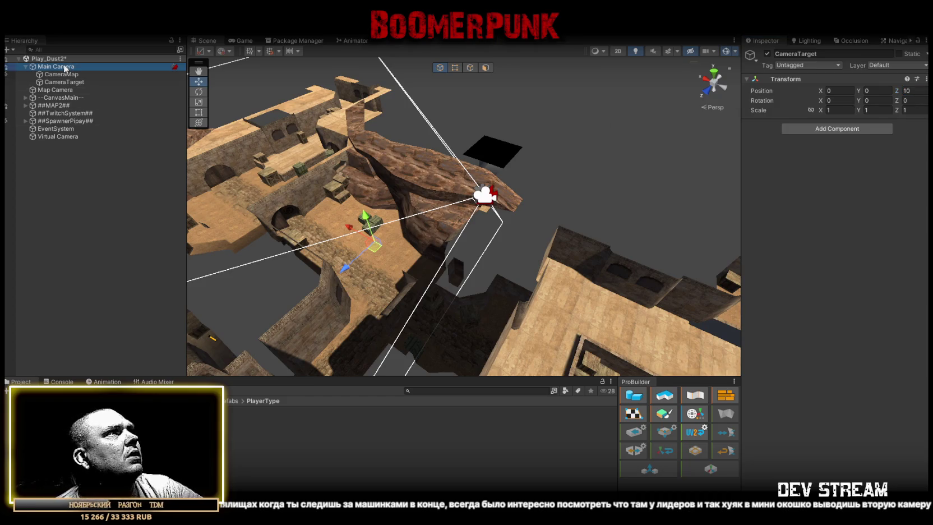
Step: Switch to the Game view and collapse the Camera and Simple Camera Controller components
click(239, 41)
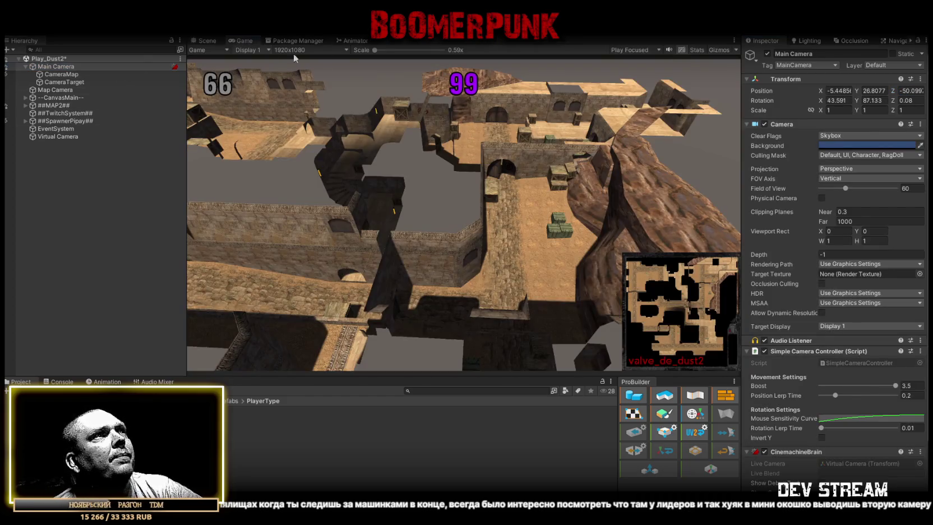
click(745, 124)
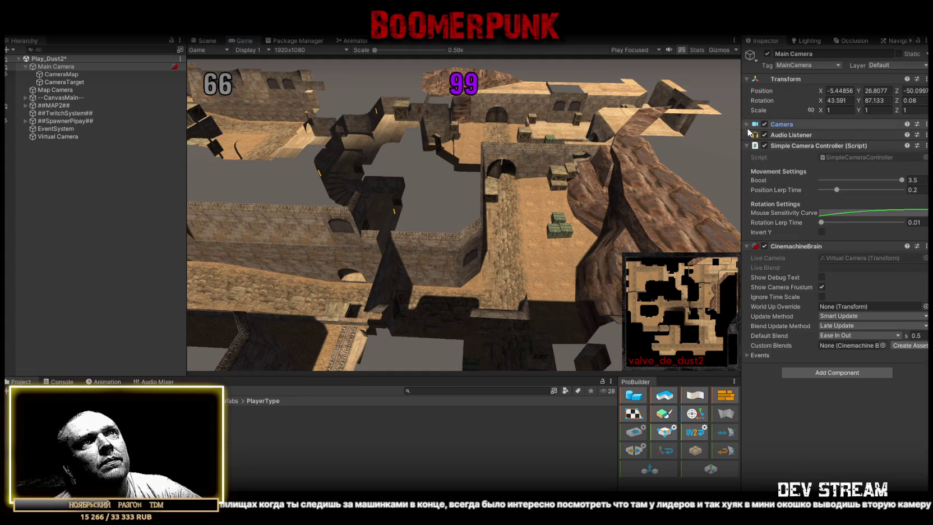
click(747, 146)
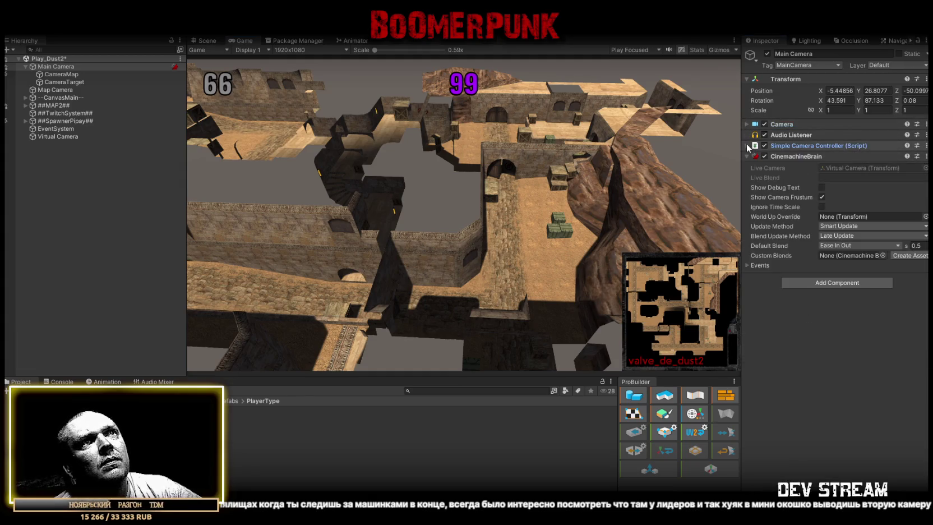
Step: Parent the Virtual Camera under Main Camera in the Hierarchy
right_click(50, 66)
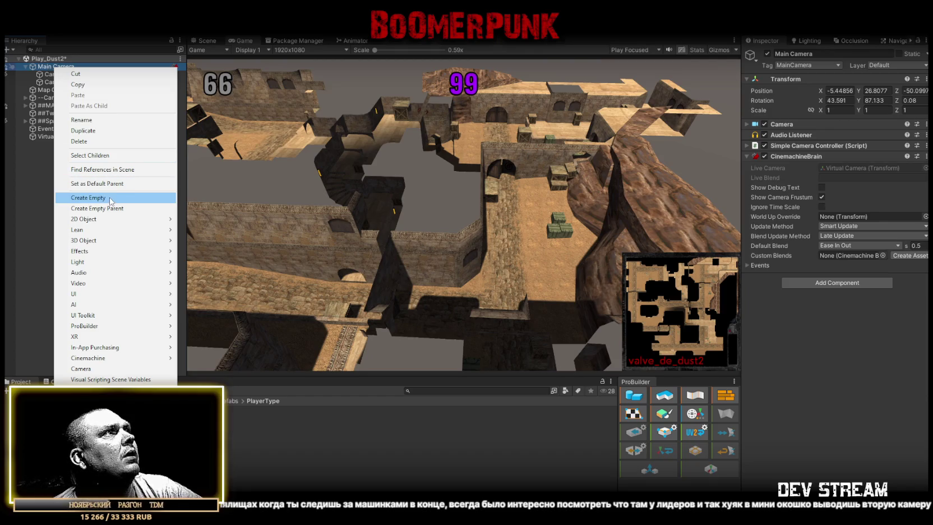
click(44, 210)
click(56, 137)
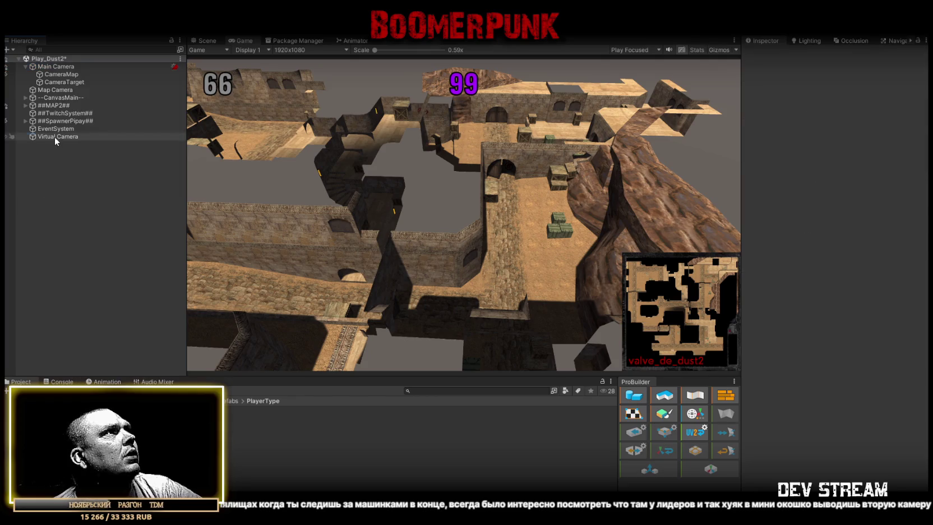
drag(60, 136, 61, 70)
Step: Rename it 'Virtual Camera Main', set Body to Do nothing, and make it follow Main Camera
click(91, 90)
text(Main)
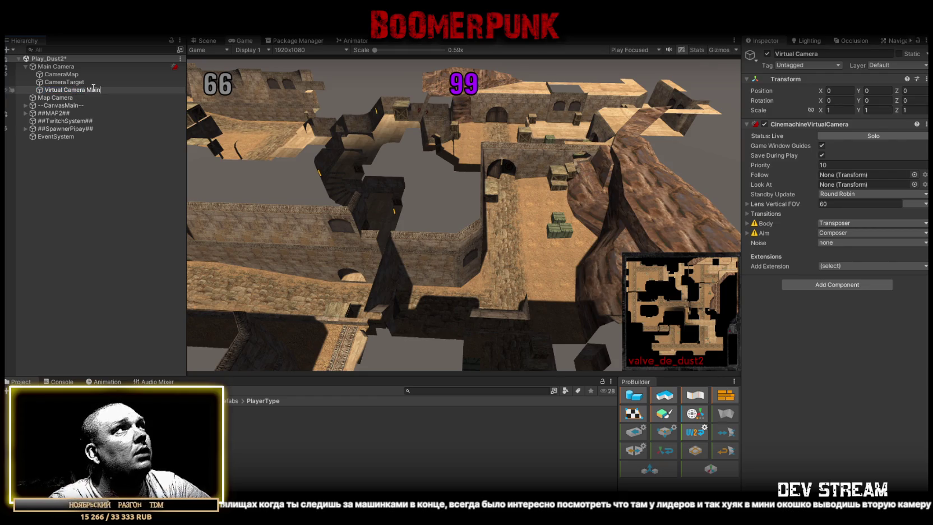
key(Return)
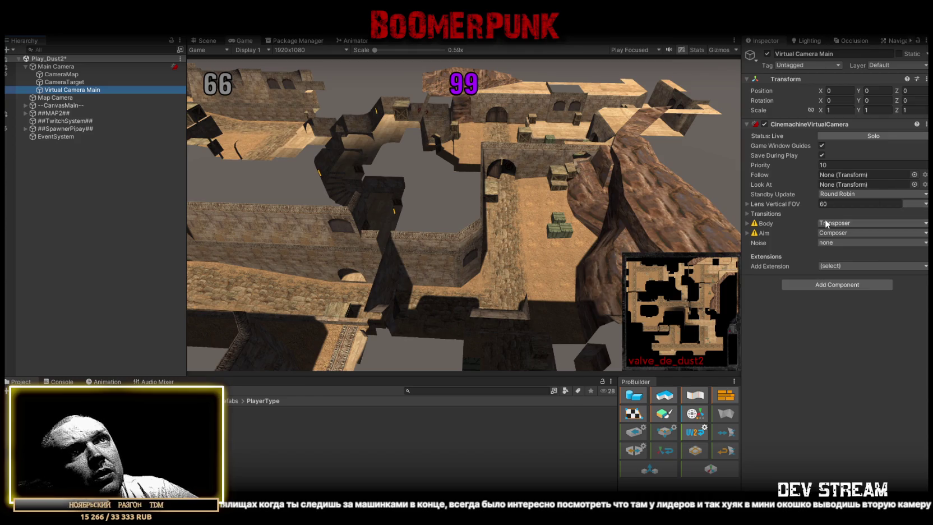
click(853, 224)
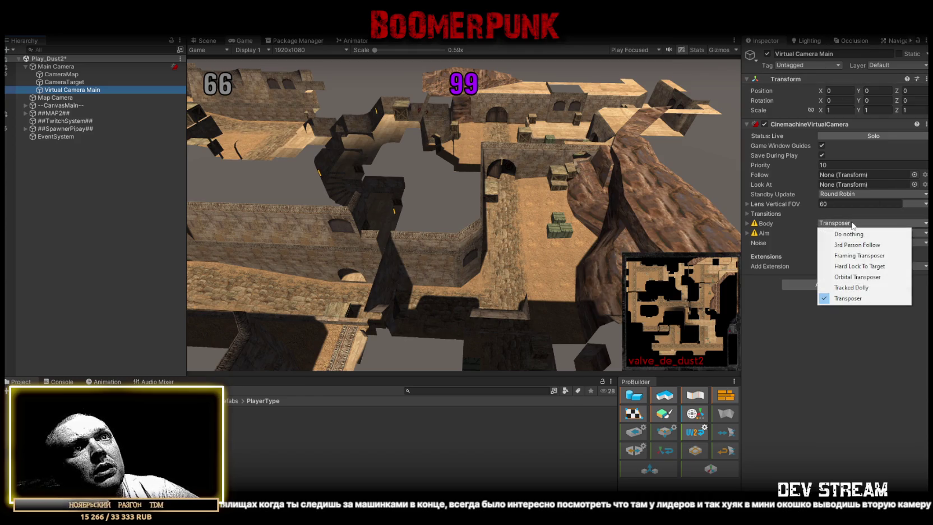
click(856, 235)
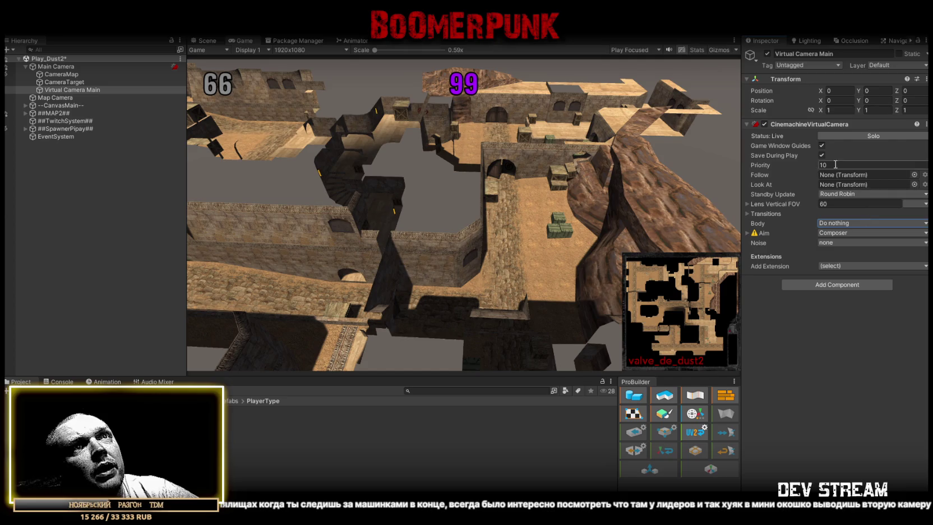
mouse_move(71, 70)
mouse_down()
mouse_move(840, 224)
mouse_move(839, 169)
mouse_move(840, 178)
mouse_up()
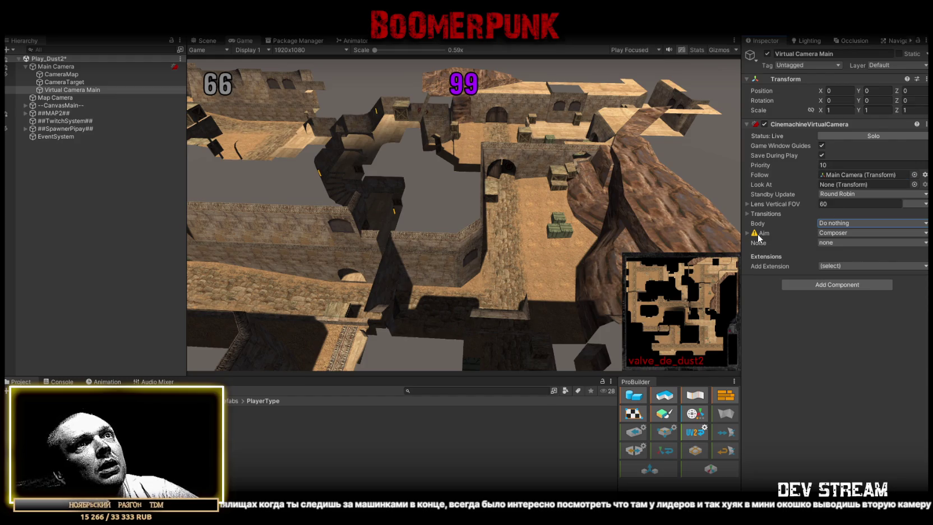
Step: Keep Composer as the Aim behaviour and set CameraTarget as the Look At target
click(838, 234)
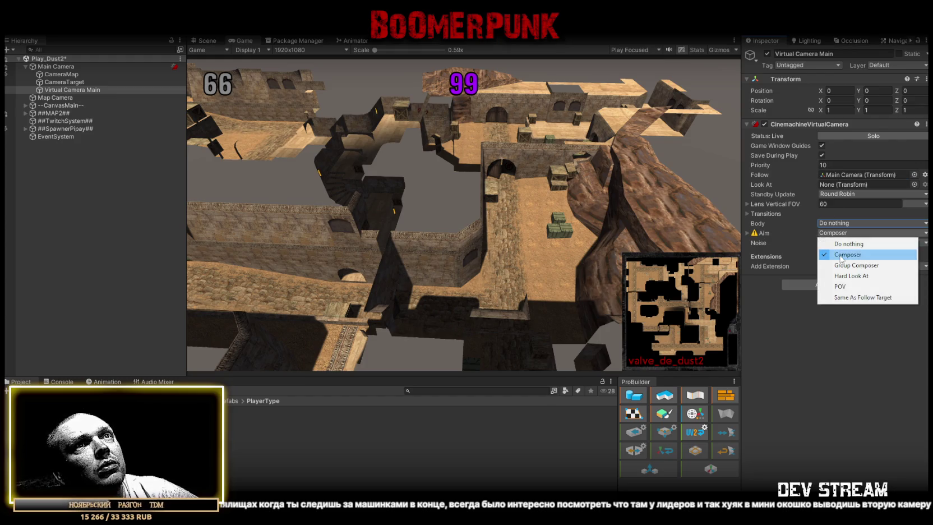
click(840, 255)
click(66, 83)
mouse_move(66, 82)
mouse_down()
mouse_move(852, 234)
mouse_move(854, 187)
mouse_up()
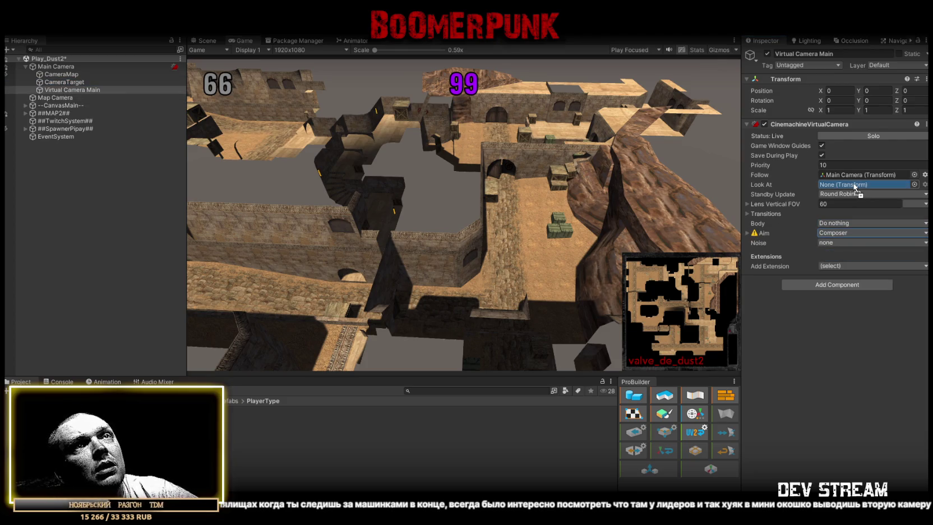
drag(854, 187, 848, 188)
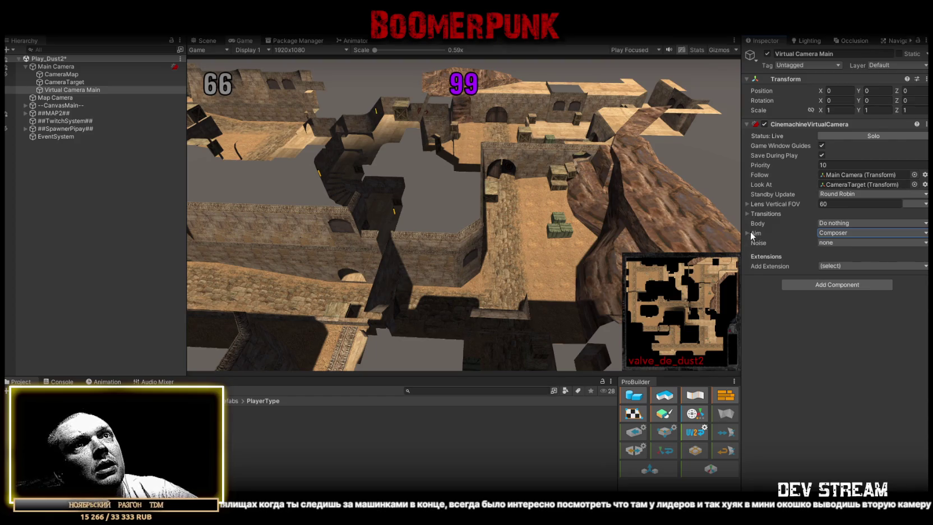
Step: Add Basic Multi Channel Perlin noise with the Handheld_normal_mild profile and amplitude gain 2
click(860, 242)
click(867, 262)
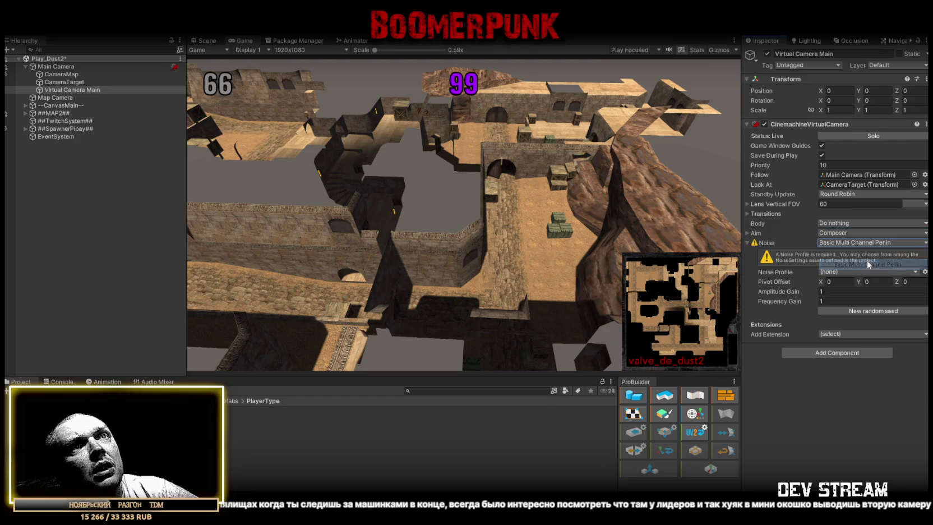
click(860, 272)
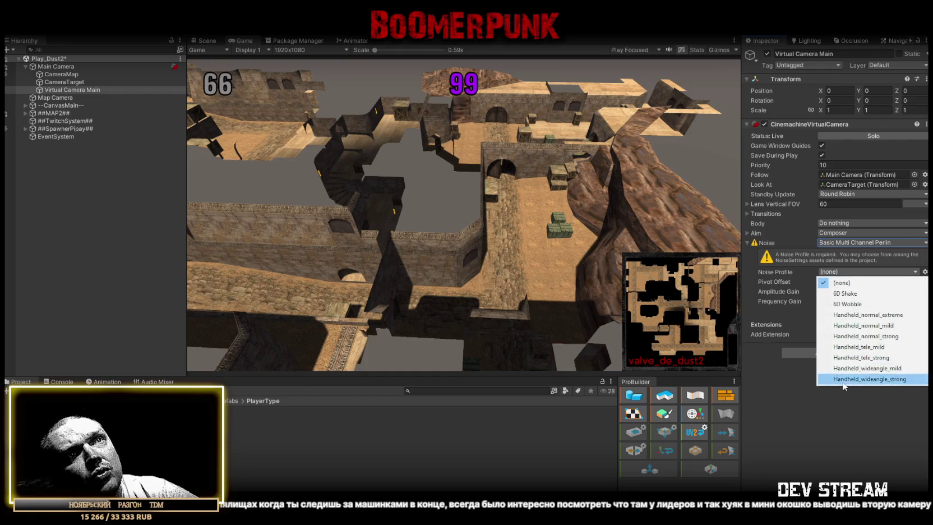
click(846, 325)
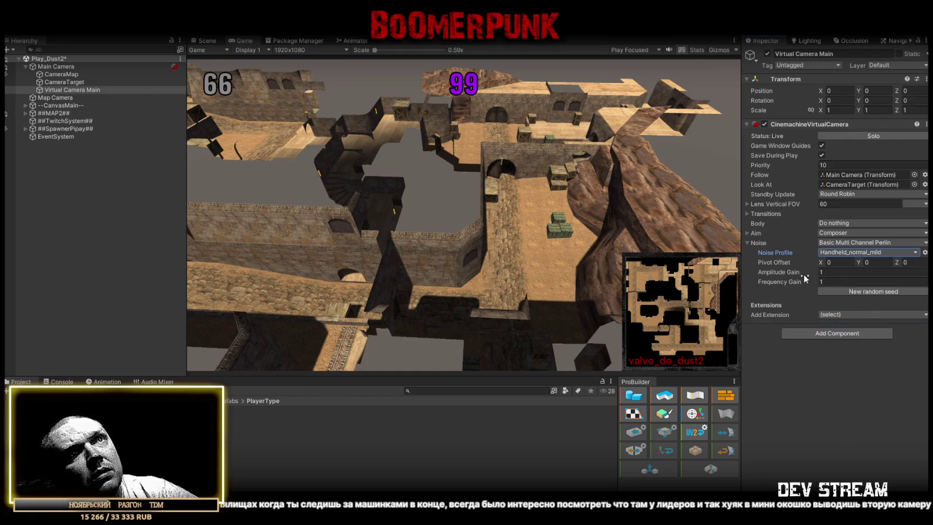
click(838, 272)
text(2)
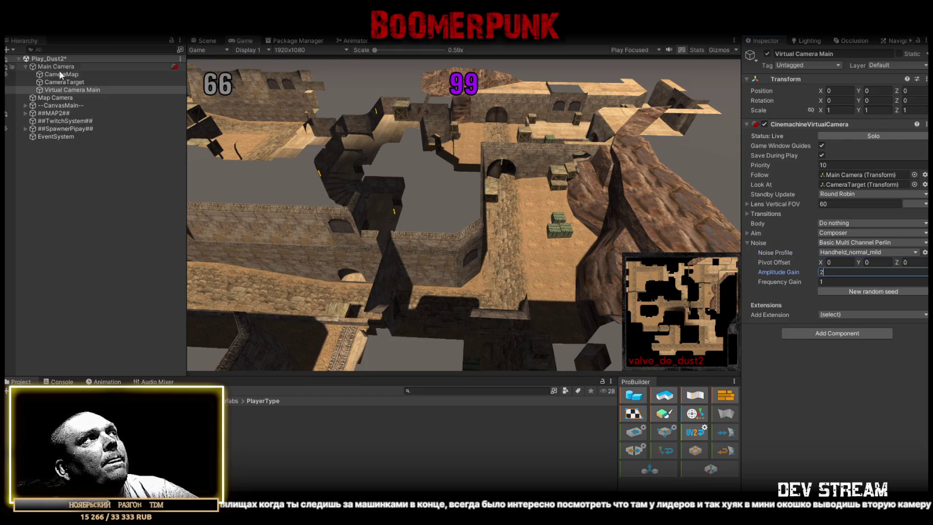
click(65, 90)
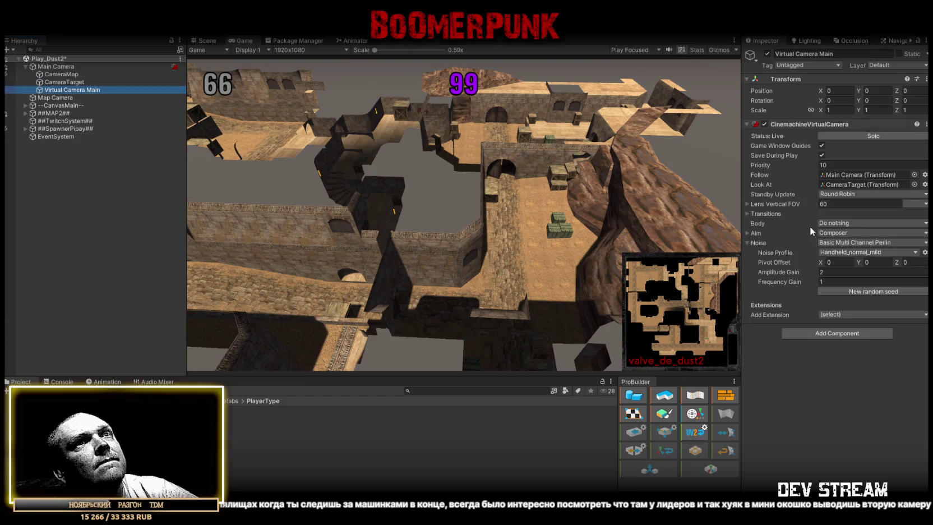
Step: Raise the lens Far Clip Plane from 500 to 1000
click(777, 204)
click(792, 234)
text(500)
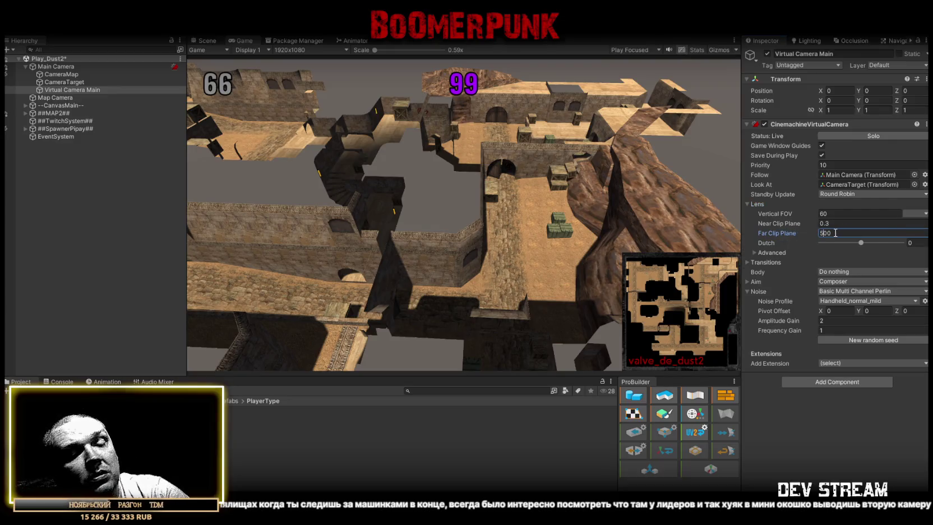
key(Return)
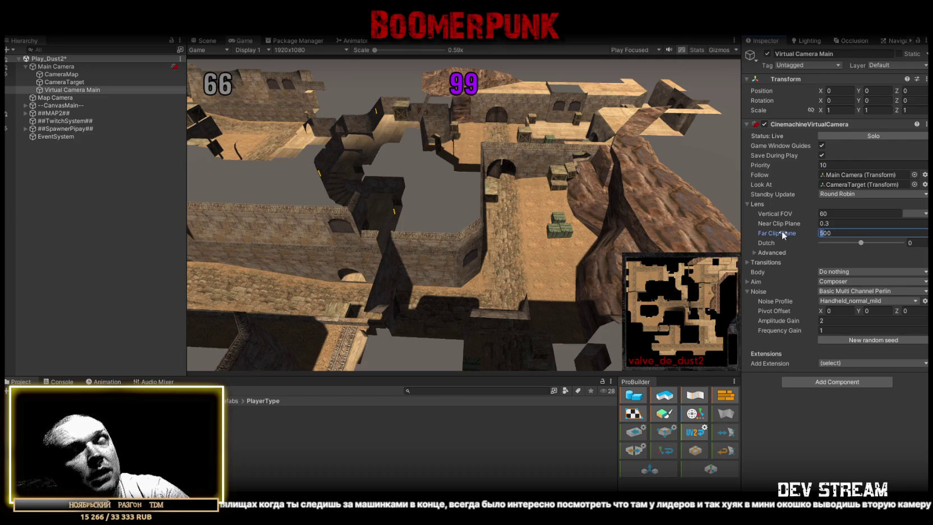
text(1000)
key(Return)
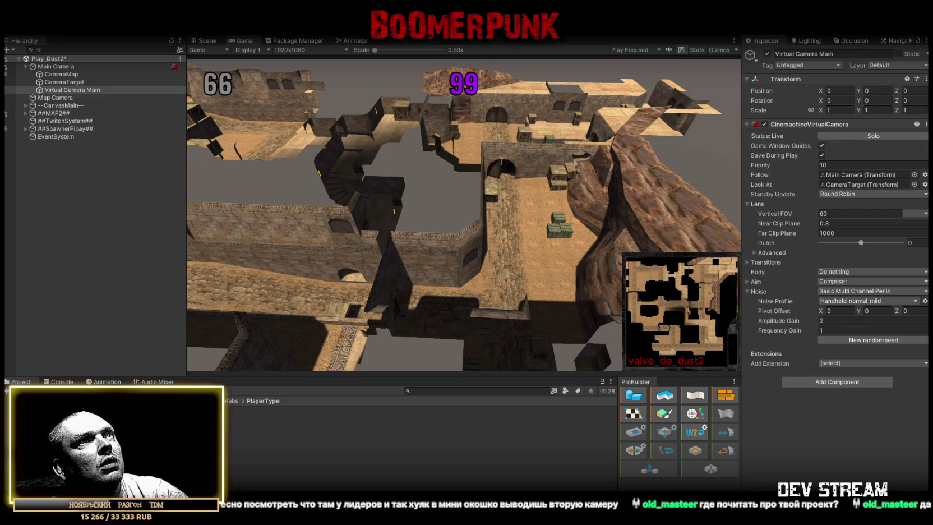
click(78, 90)
Step: Deactivate CameraTarget and Virtual Camera Main together in the Inspector
ctrl+click(78, 81)
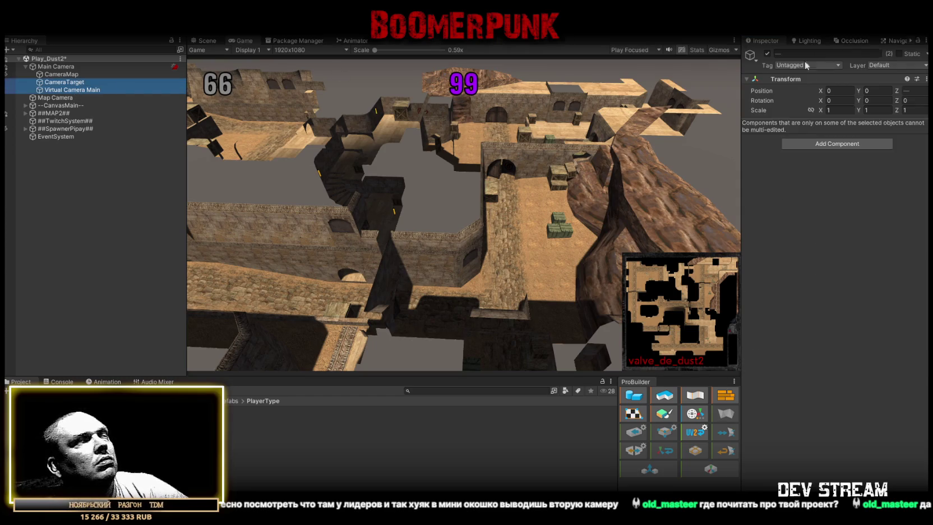
click(766, 54)
click(56, 66)
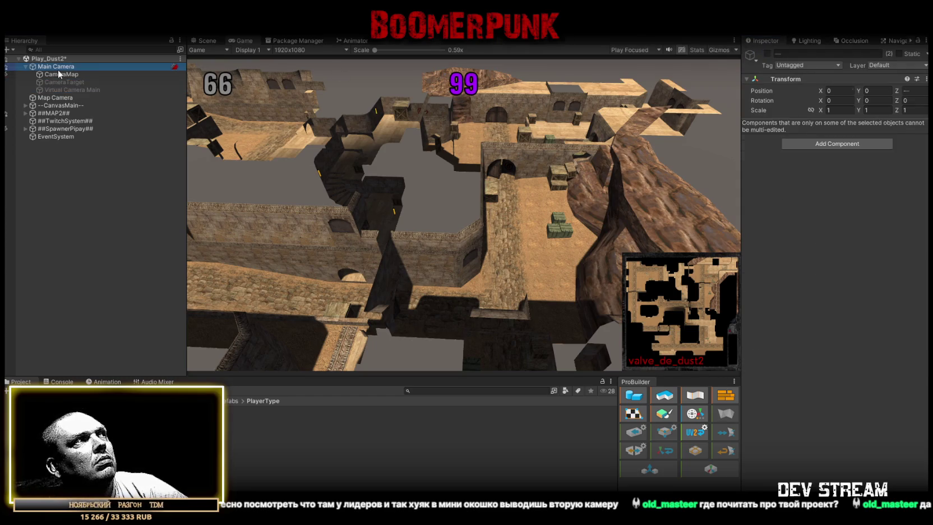
Step: Review the components of CameraMap, CameraTarget and Main Camera
click(71, 82)
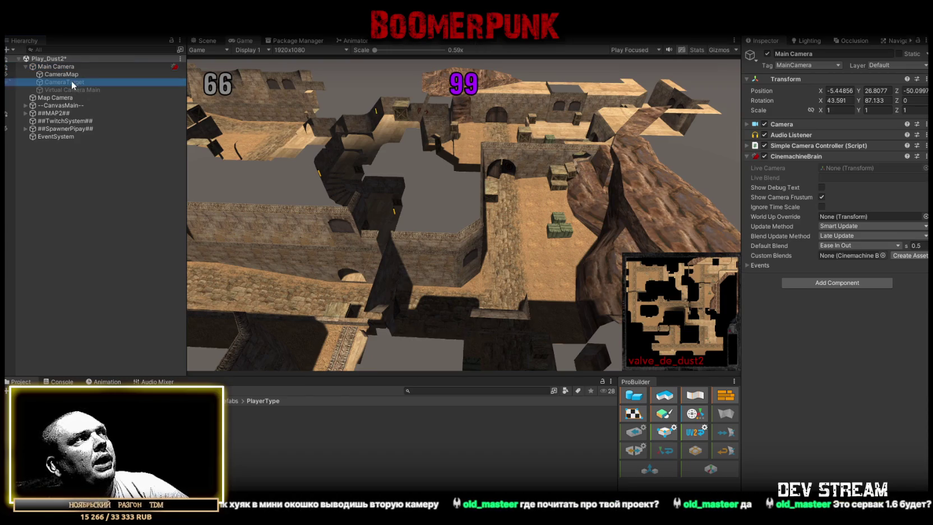
ctrl+click(67, 89)
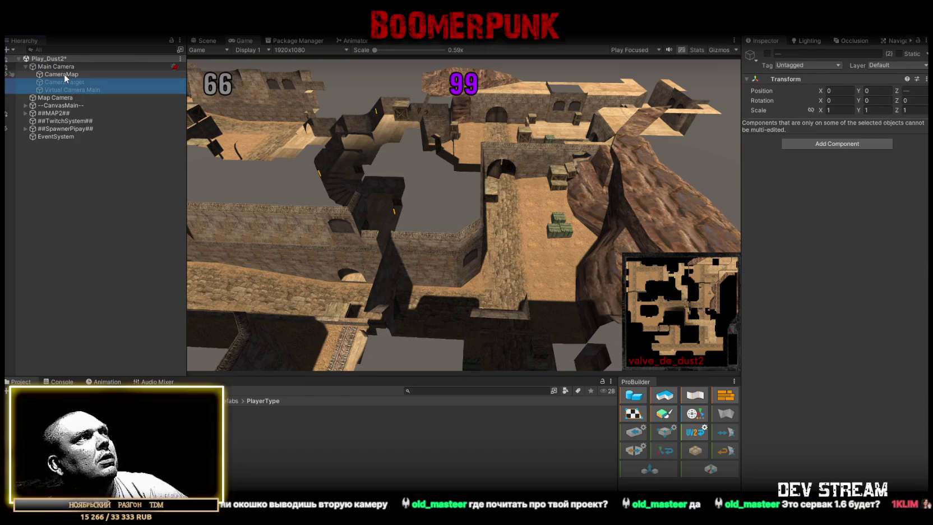
click(63, 75)
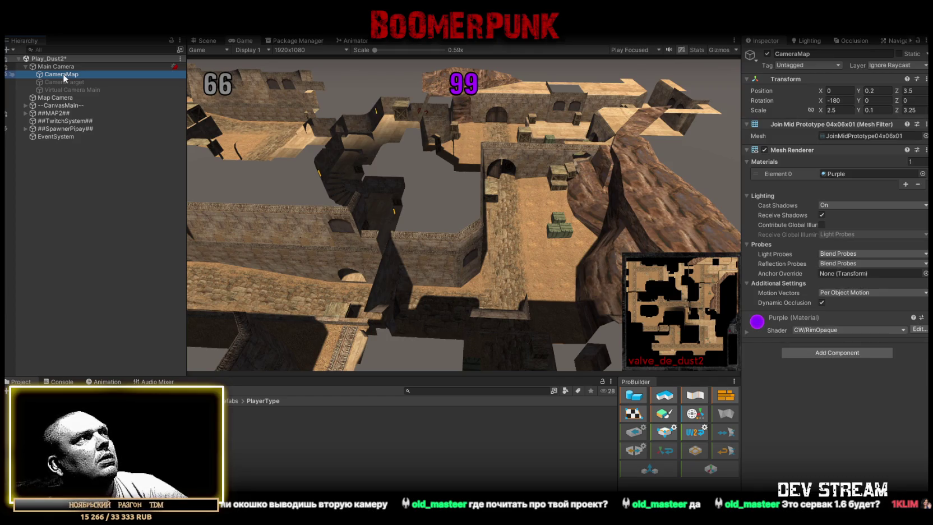
click(64, 82)
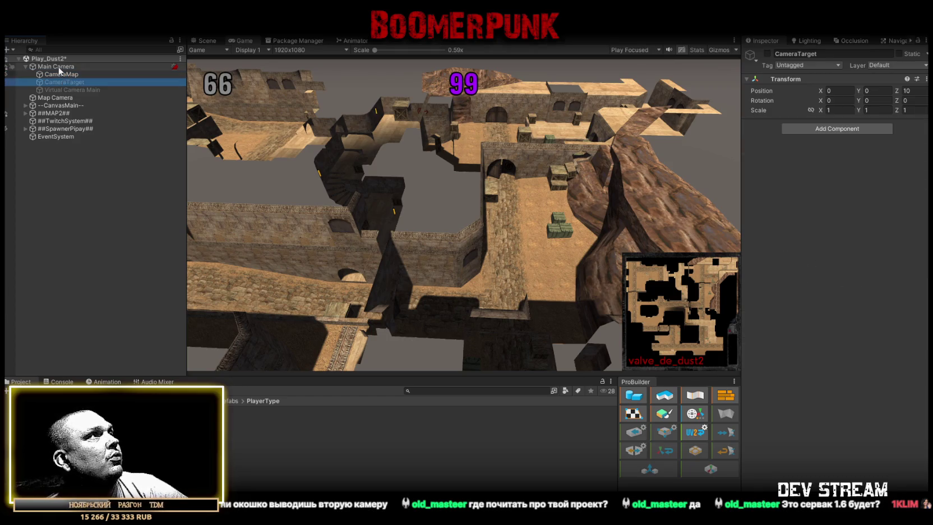
click(58, 67)
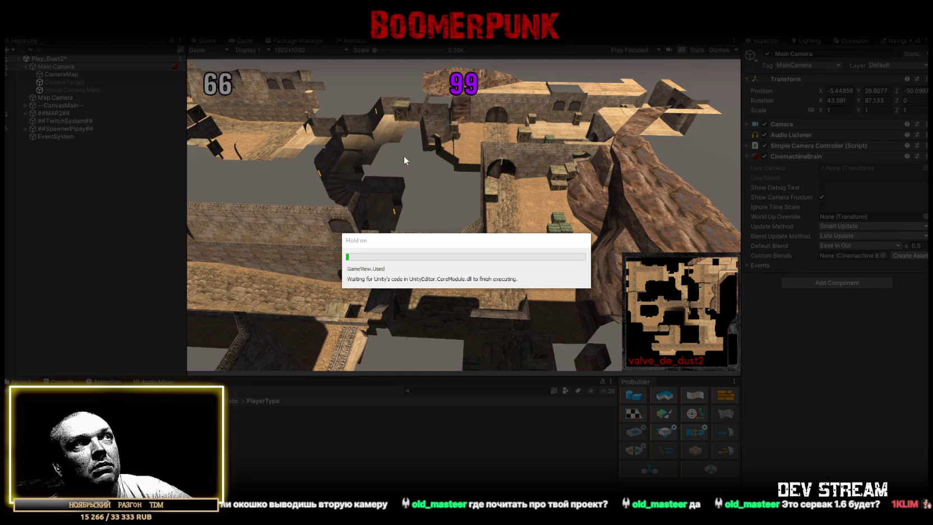
Step: Maximize the Game view while Twitch players spawn, then restore the layout and select one player's character
double_click(244, 40)
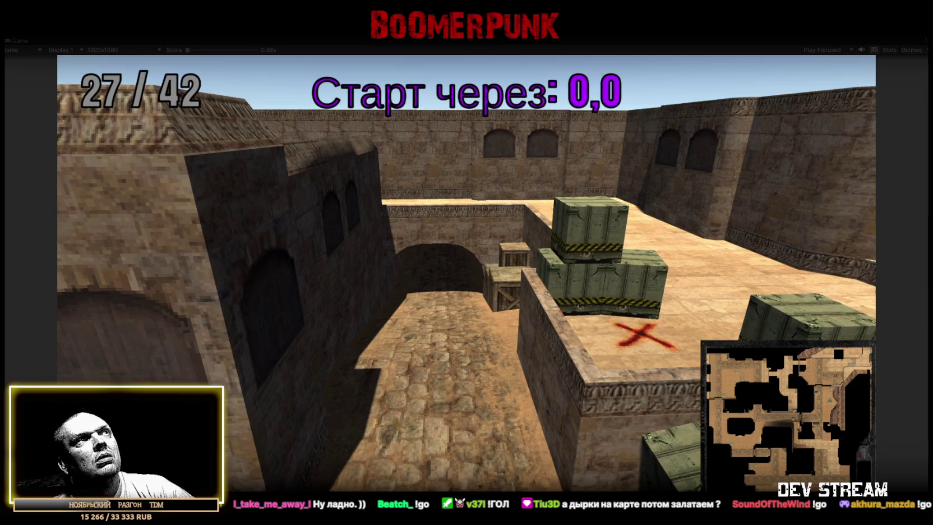
double_click(443, 41)
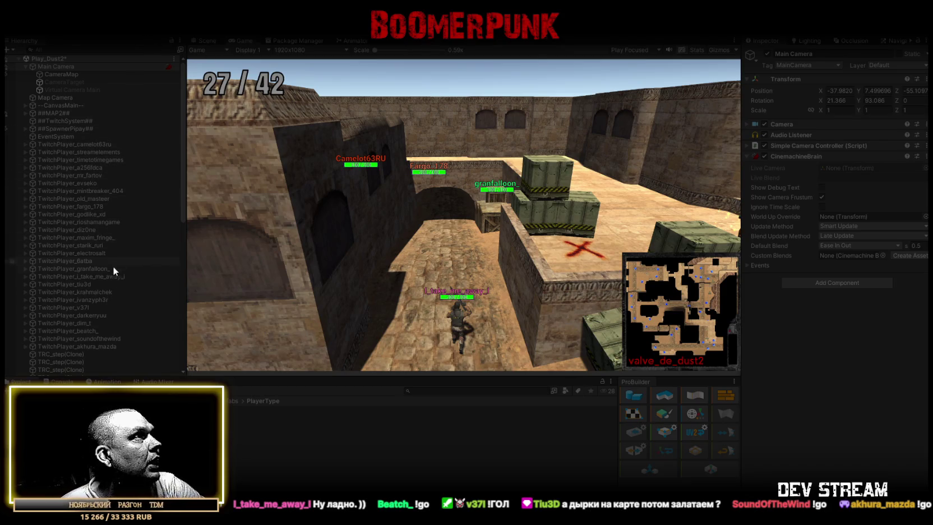
click(102, 275)
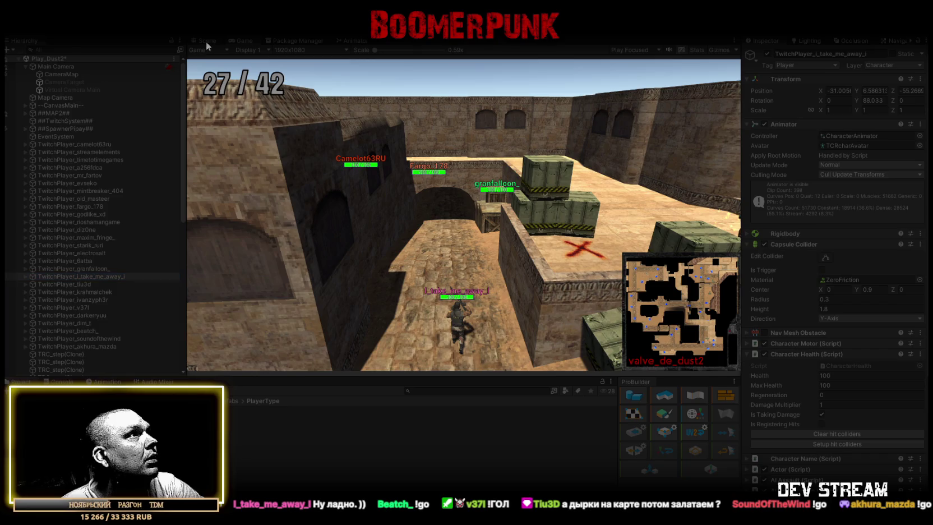
Step: Frame the Twitch player in Scene view, inspect its Spec1_Kurtka and Spec1_Shtani meshes, then maximize the Game view
click(206, 41)
double_click(99, 276)
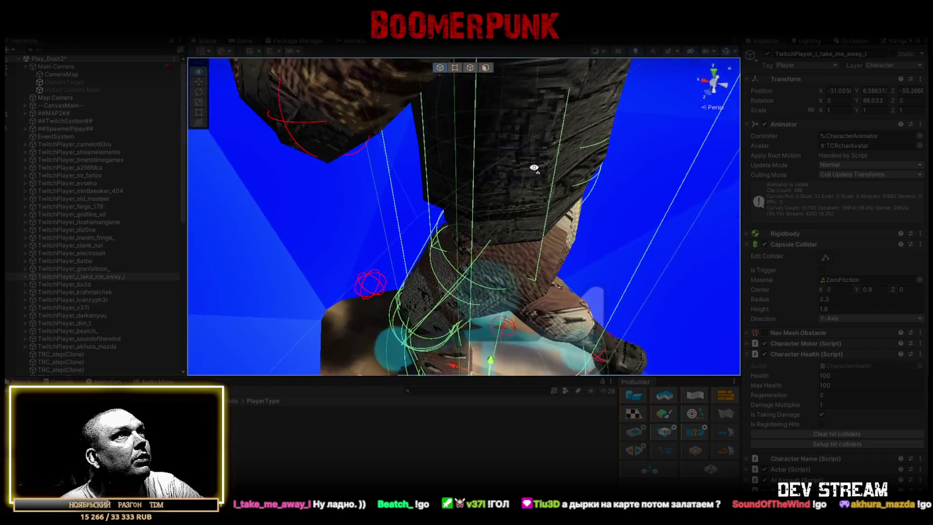
drag(533, 167, 361, 135)
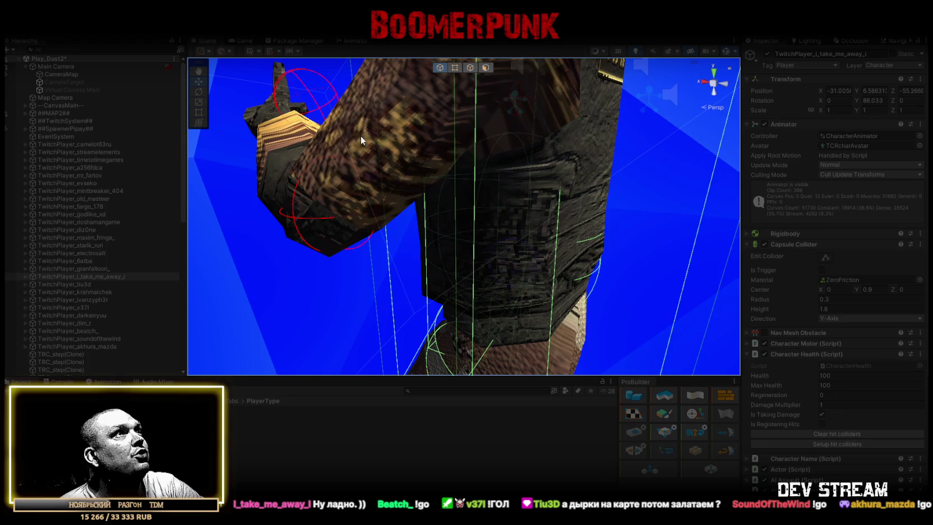
click(360, 136)
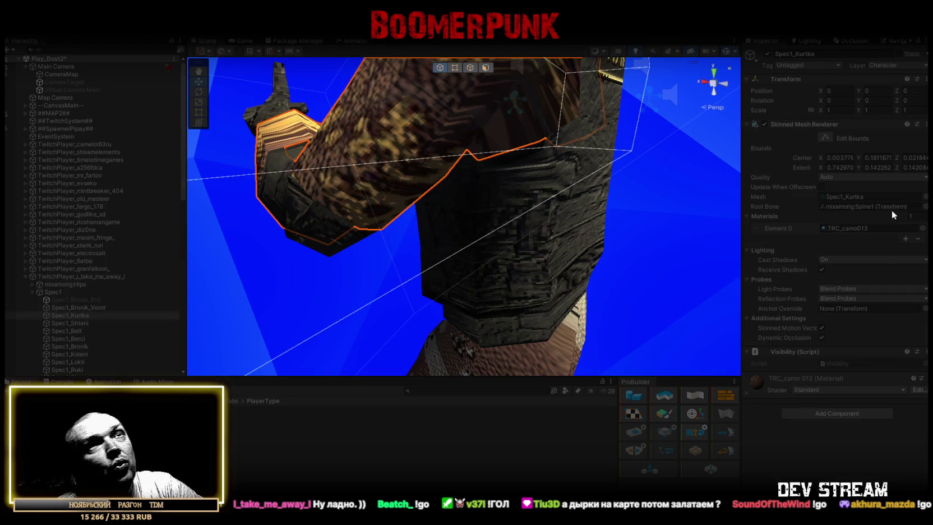
click(95, 323)
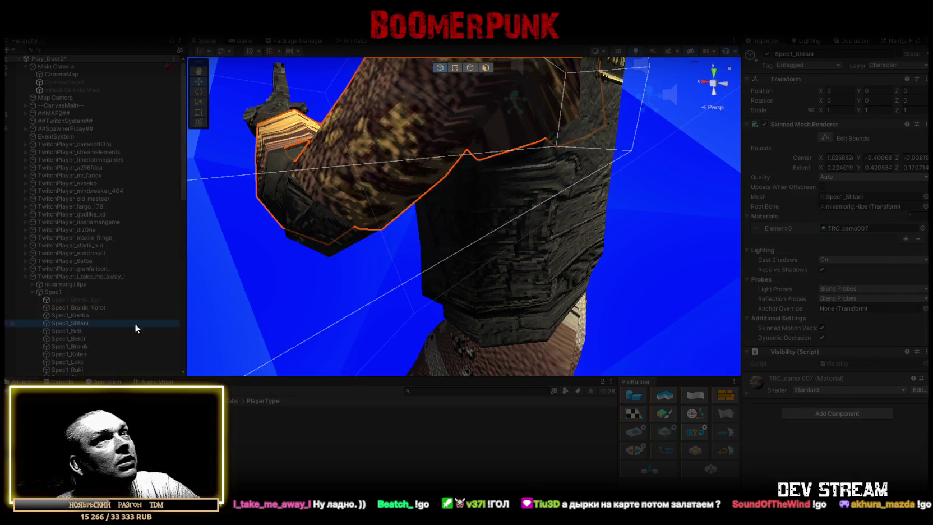
click(242, 41)
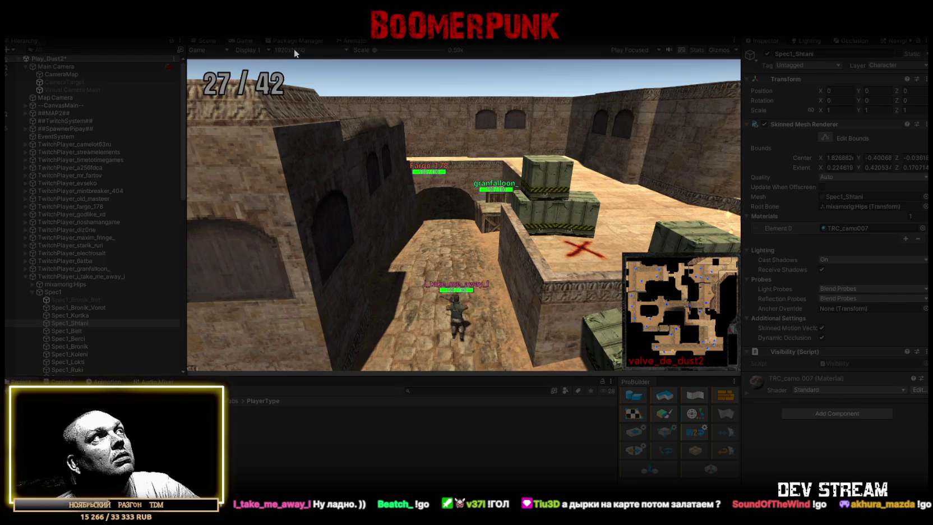
double_click(248, 42)
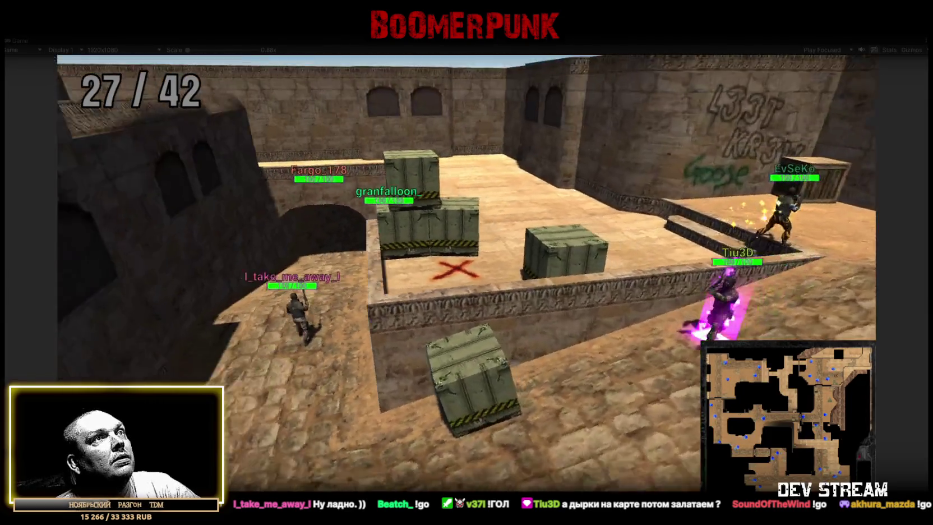
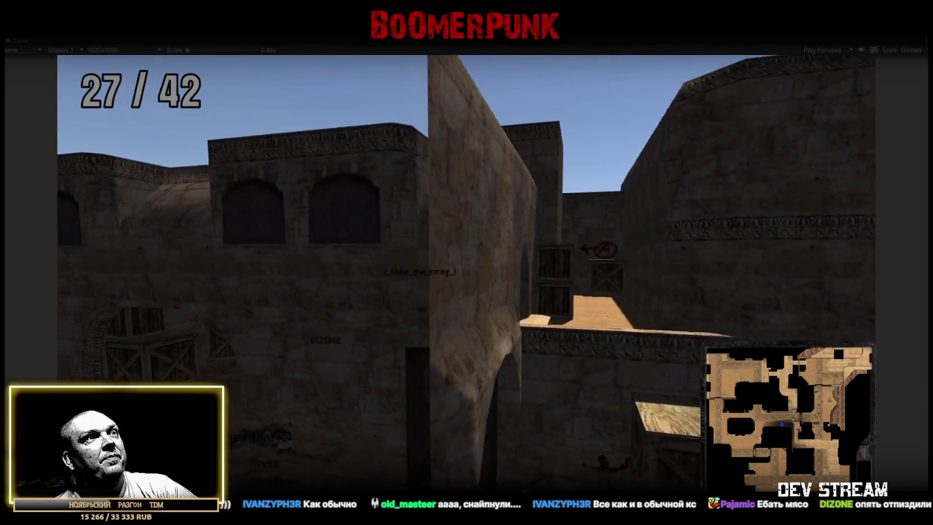
Step: Check the in-game scoreboard (66 vs 99), then exit play mode back to the editor
key(Tab)
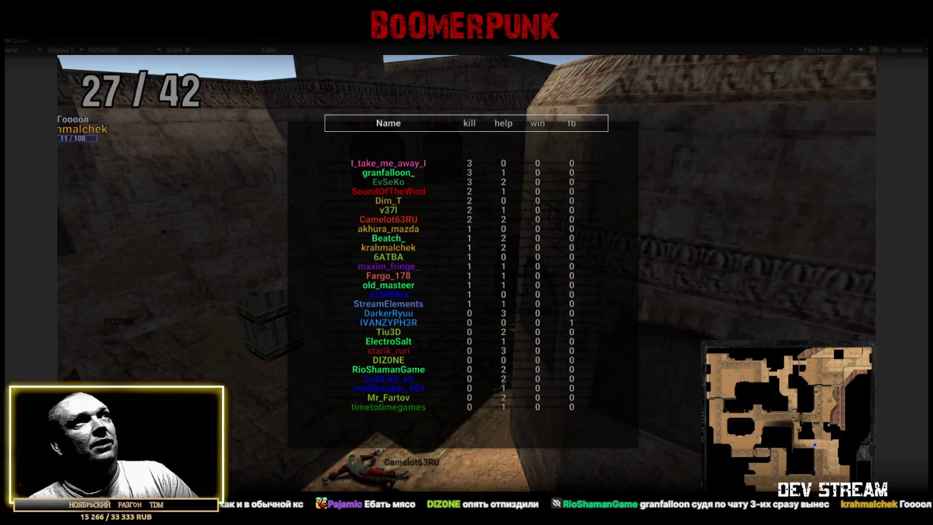
key(ctrl+p)
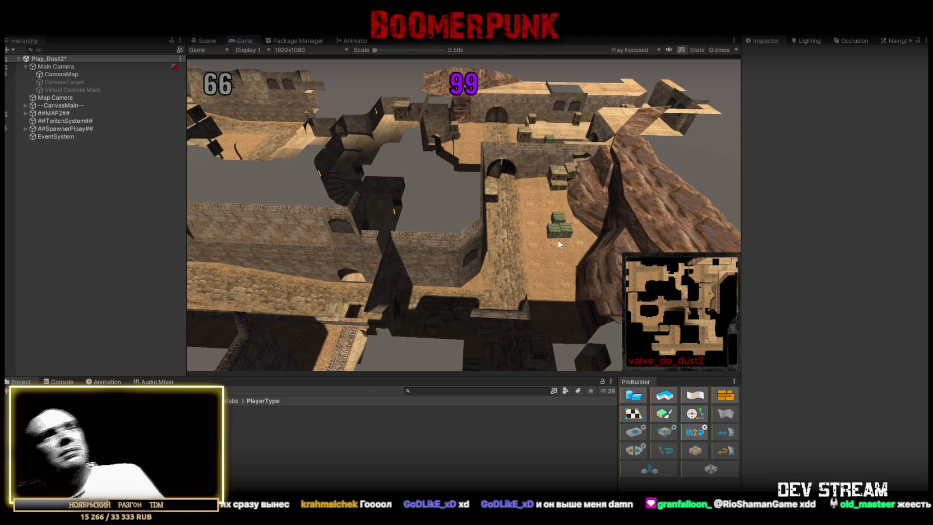
Step: Clear the Console's errors and warnings, then show the dust2 map in the Scene view
click(56, 382)
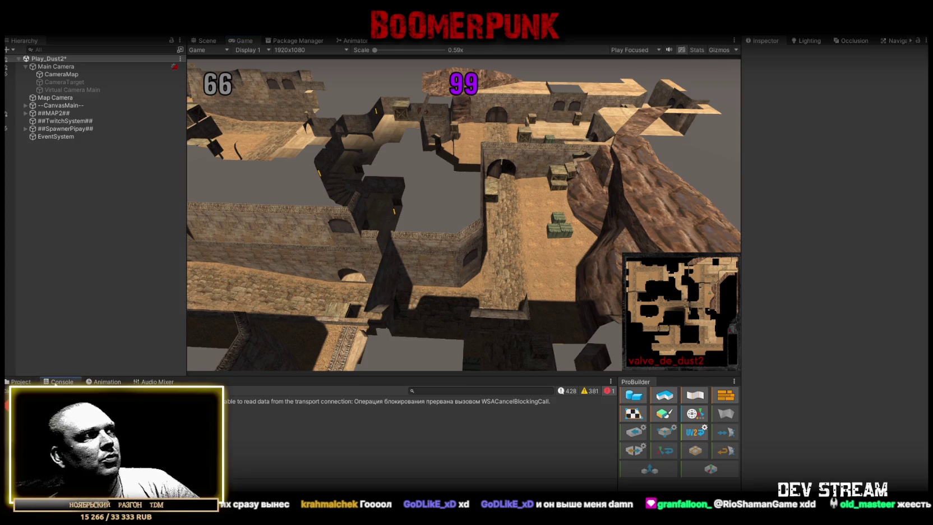
click(8, 391)
click(21, 382)
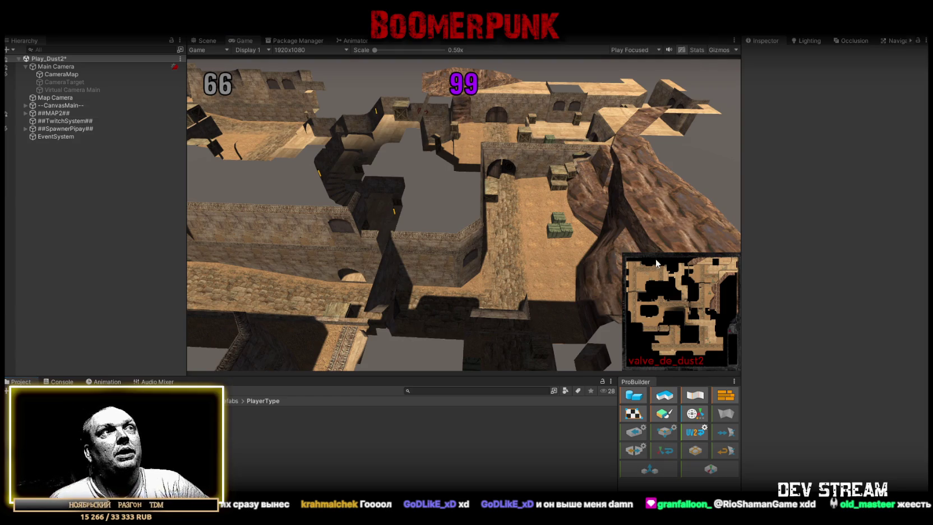
click(212, 46)
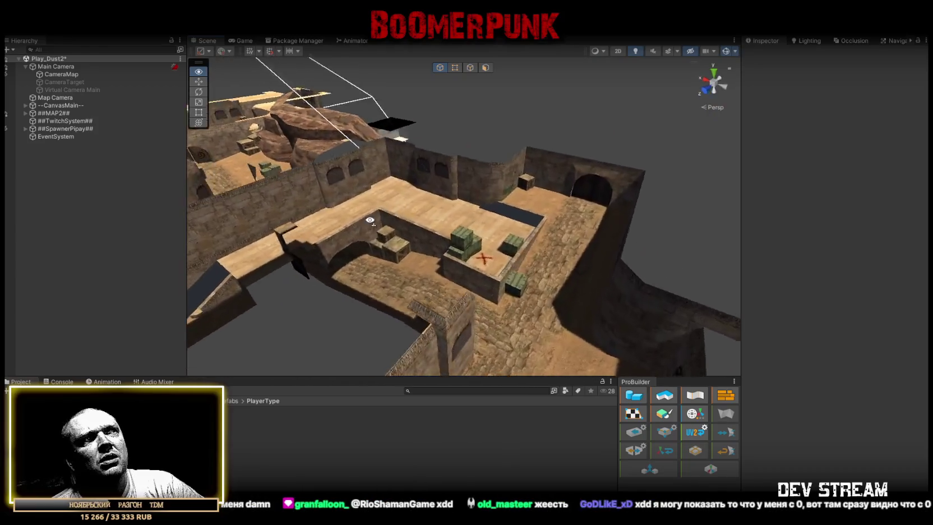
mouse_move(370, 219)
mouse_down()
mouse_move(505, 242)
mouse_move(505, 260)
mouse_up()
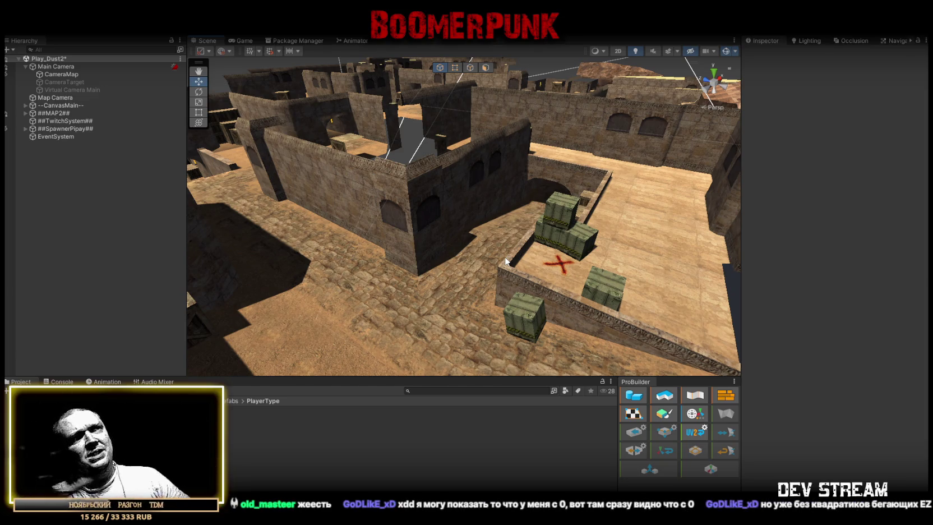
mouse_move(518, 254)
mouse_down()
mouse_move(458, 202)
mouse_move(640, 223)
mouse_up()
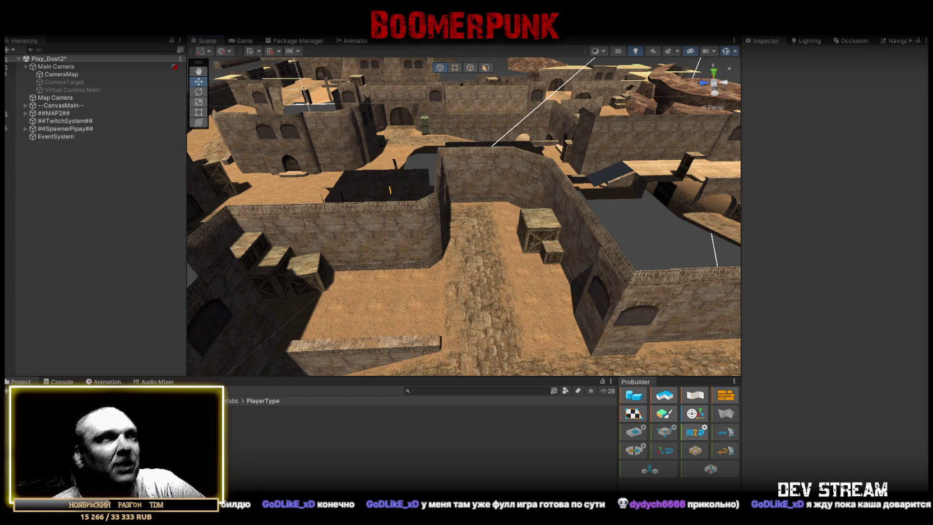
mouse_move(463, 213)
mouse_down()
mouse_move(624, 225)
mouse_move(420, 174)
mouse_move(347, 213)
mouse_up()
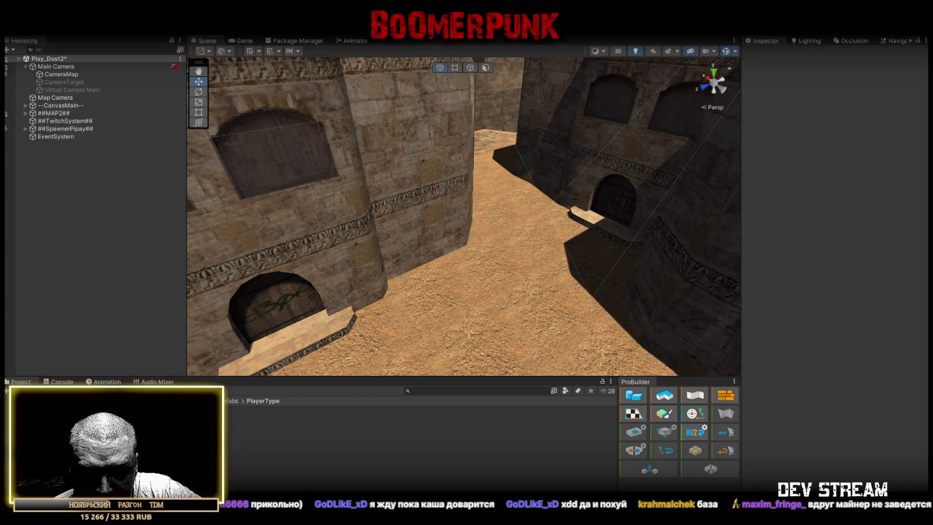
click(71, 82)
Step: Select CameraTarget and Main Camera, frame and orbit the map, and show the Game view
click(76, 89)
ctrl+click(76, 82)
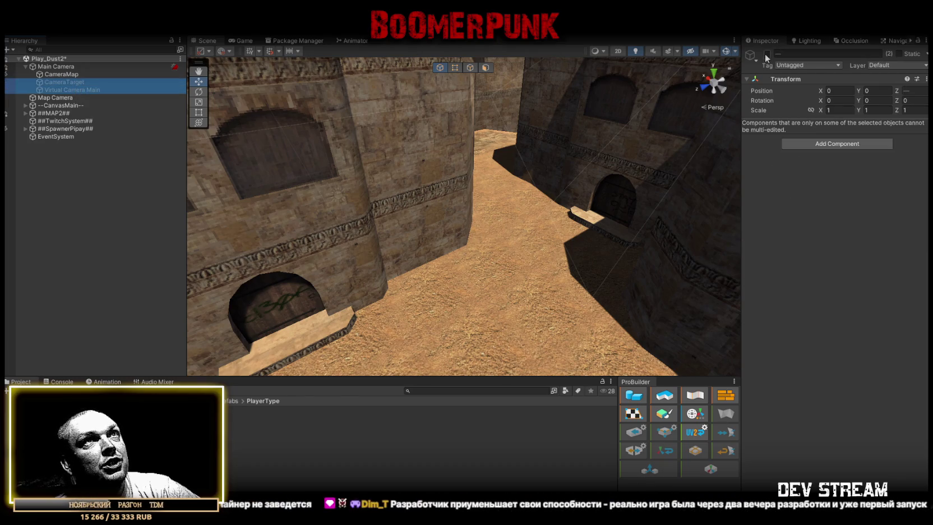
double_click(56, 66)
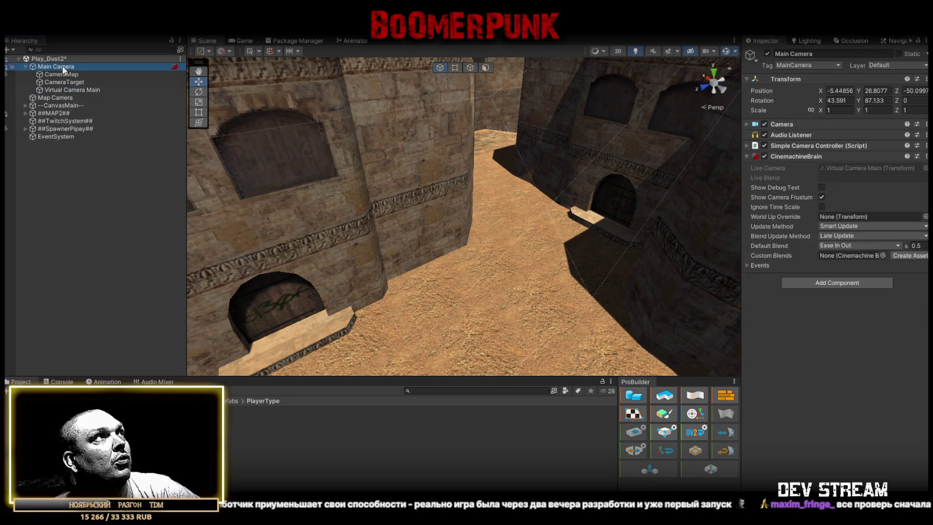
drag(392, 208, 401, 200)
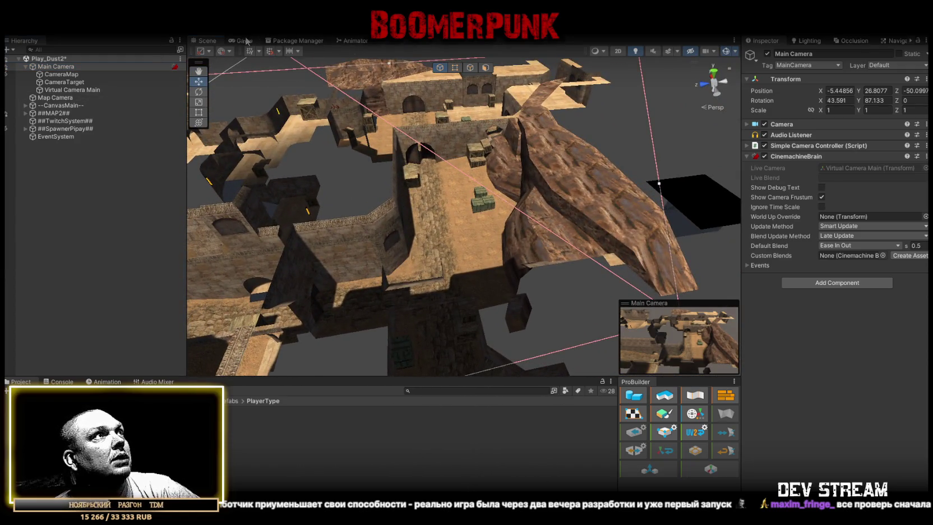
click(245, 41)
Step: Change Virtual Camera Main's noise profile to Handheld_tele_mild and generate a new seed
click(76, 90)
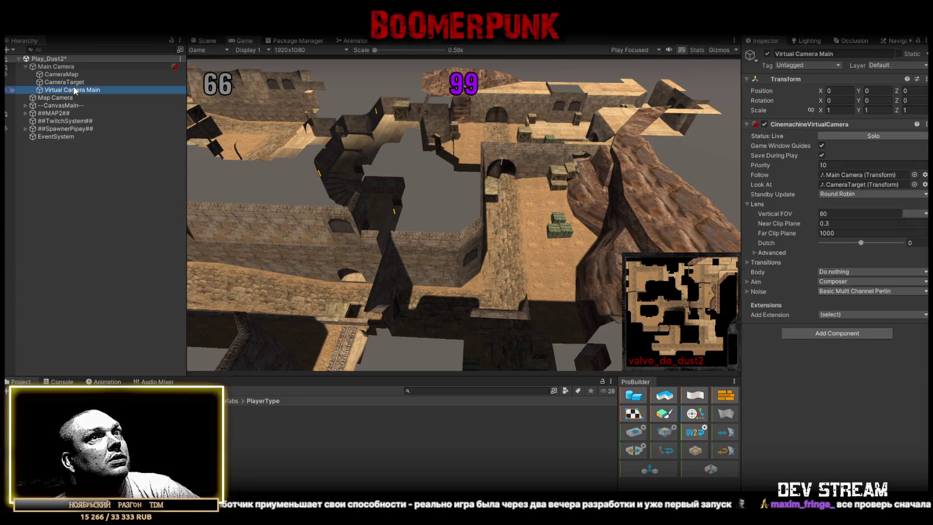
click(746, 290)
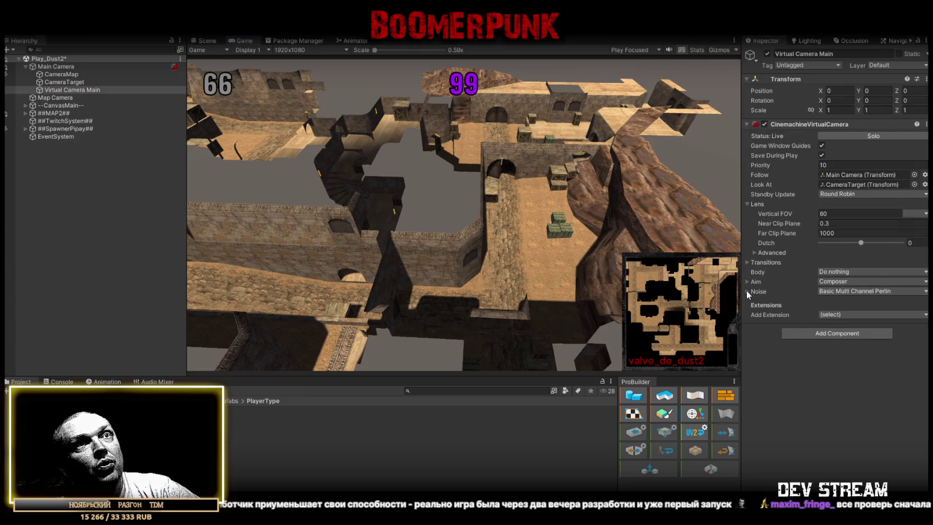
click(869, 304)
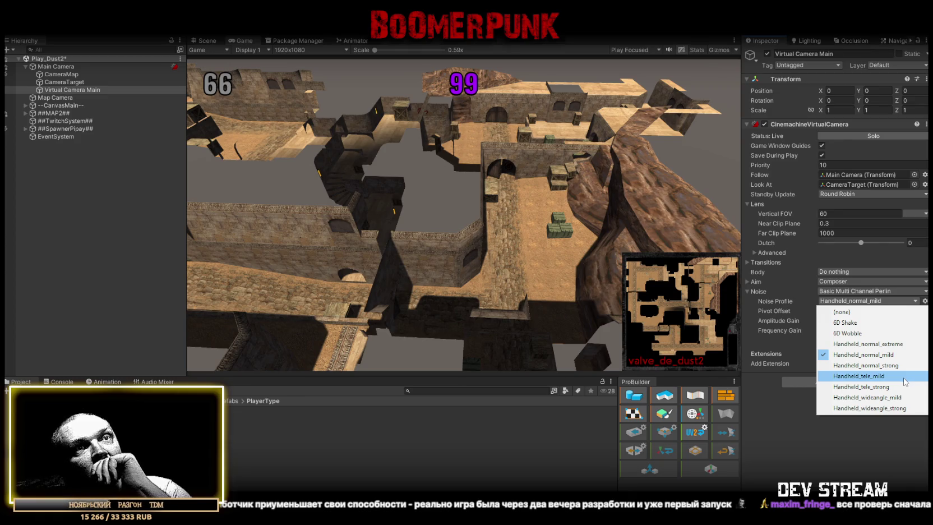
click(904, 381)
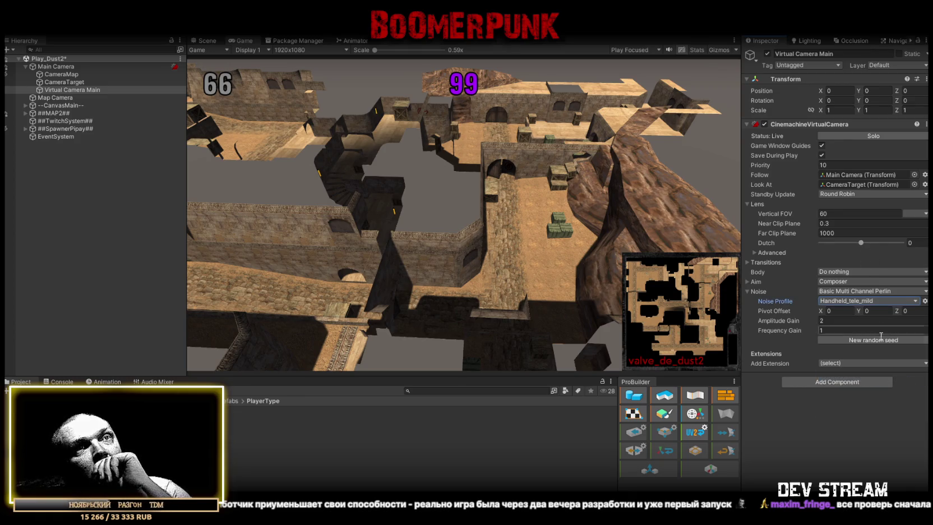
click(877, 343)
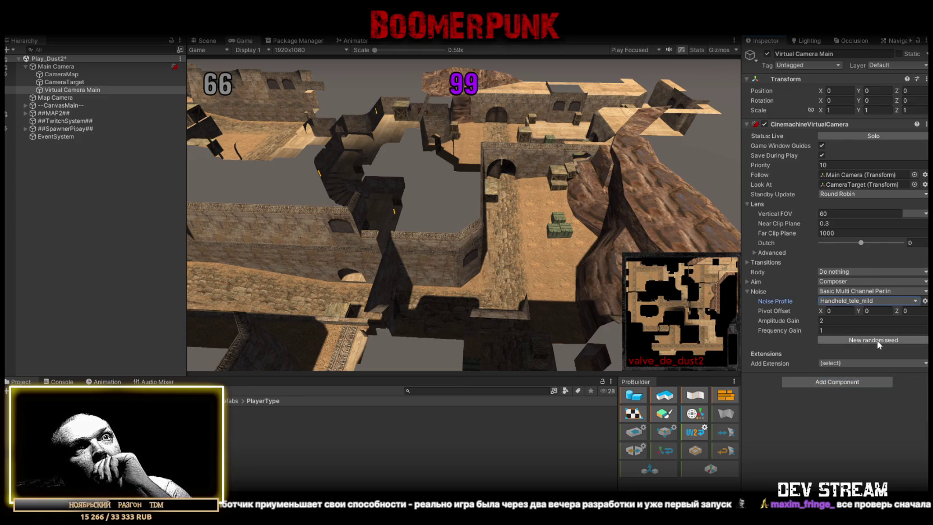
Step: Review the noise type and profile lists unchanged, then set Aim to Same As Follow Target
click(867, 289)
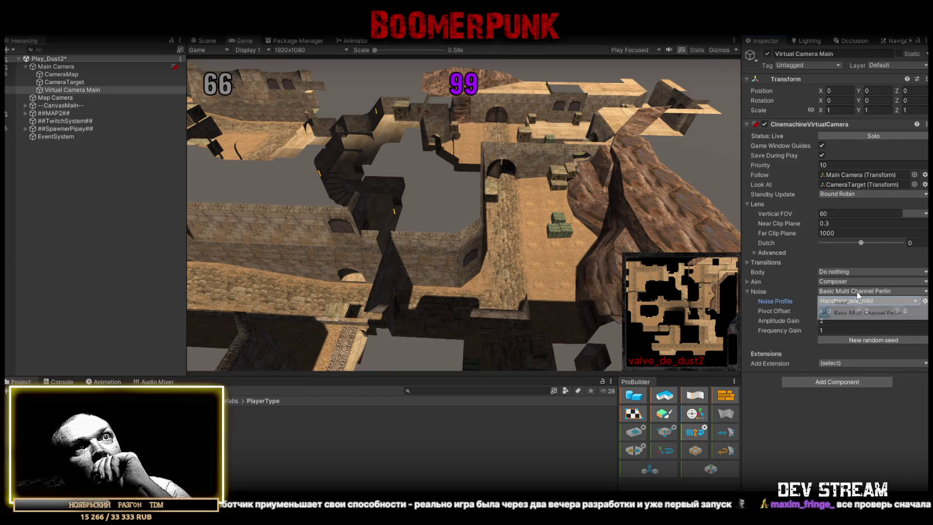
click(829, 423)
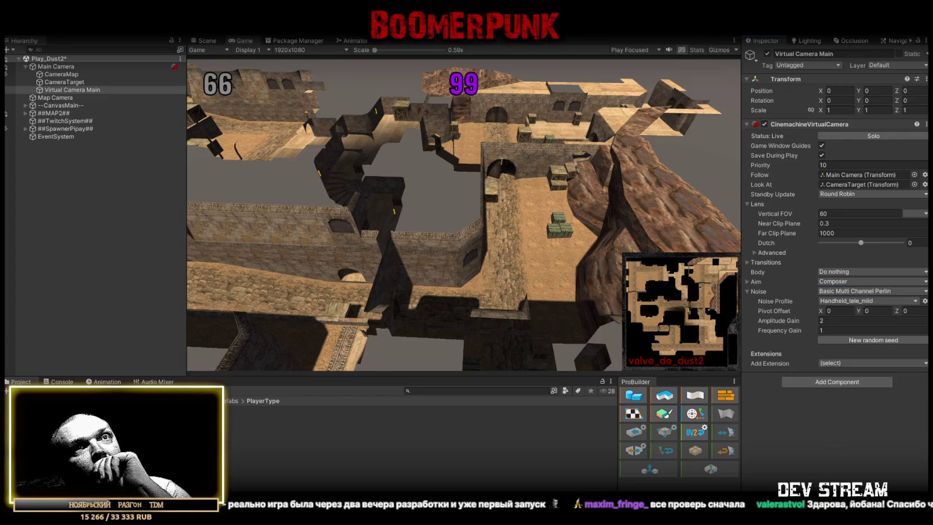
click(840, 311)
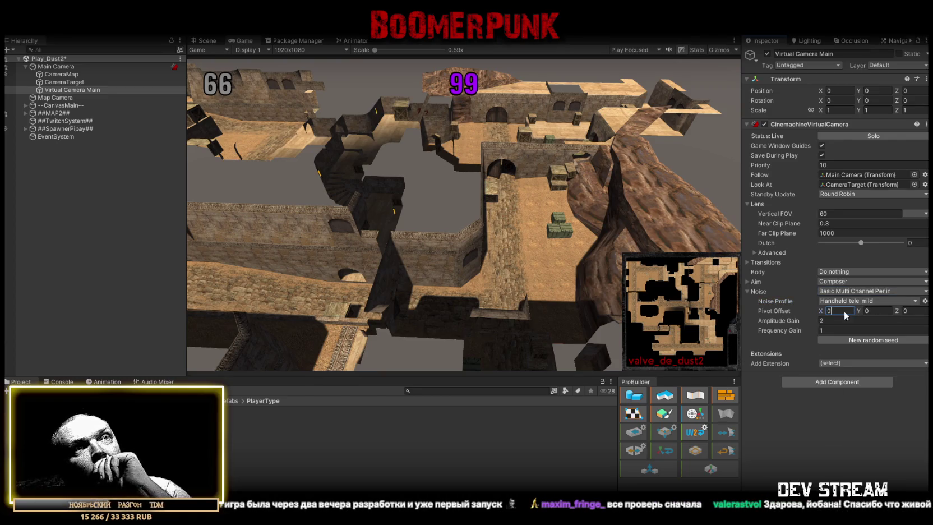
click(890, 300)
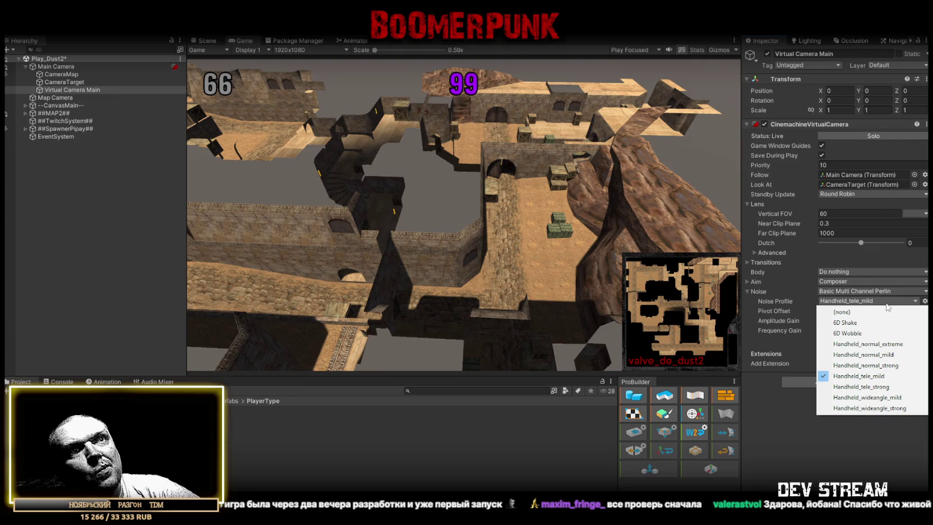
click(800, 374)
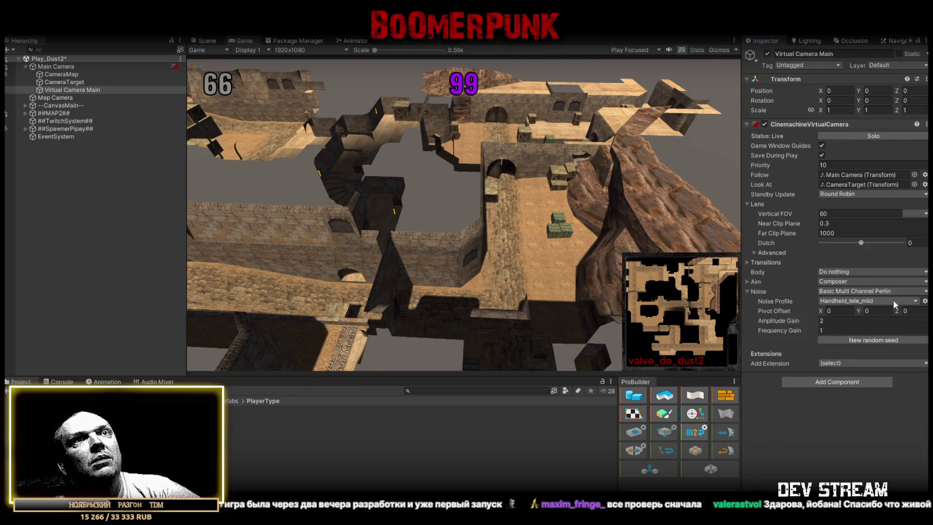
click(852, 282)
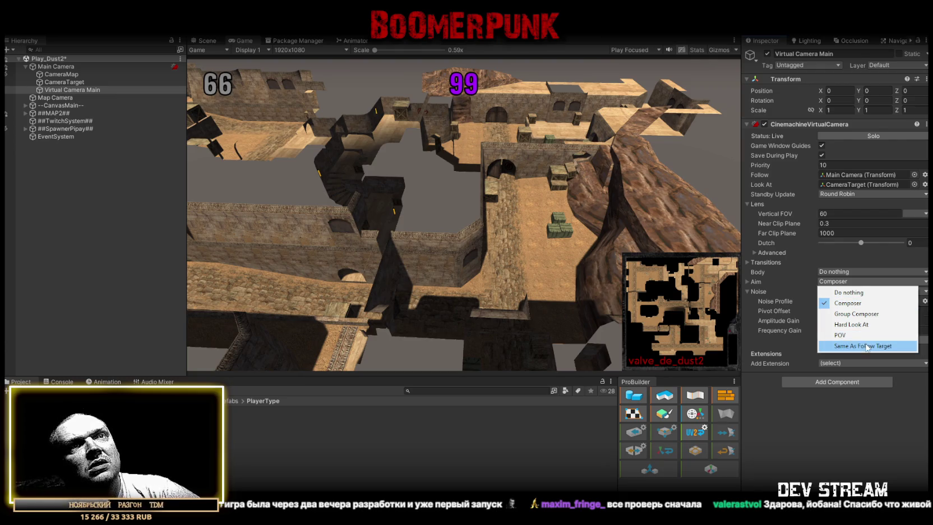
click(867, 346)
Step: Switch the Aim back to Composer and shift its Screen X framing to 0.56
click(855, 309)
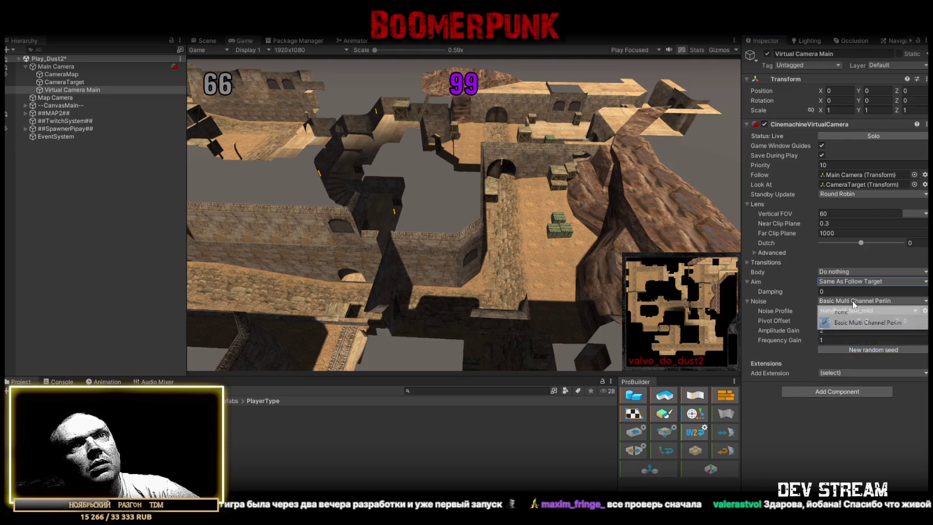
click(826, 323)
click(853, 280)
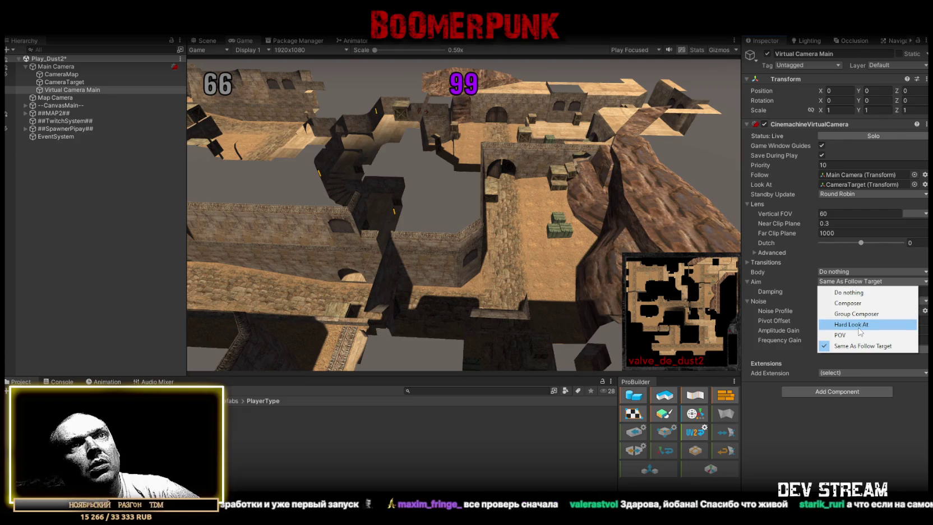
click(847, 302)
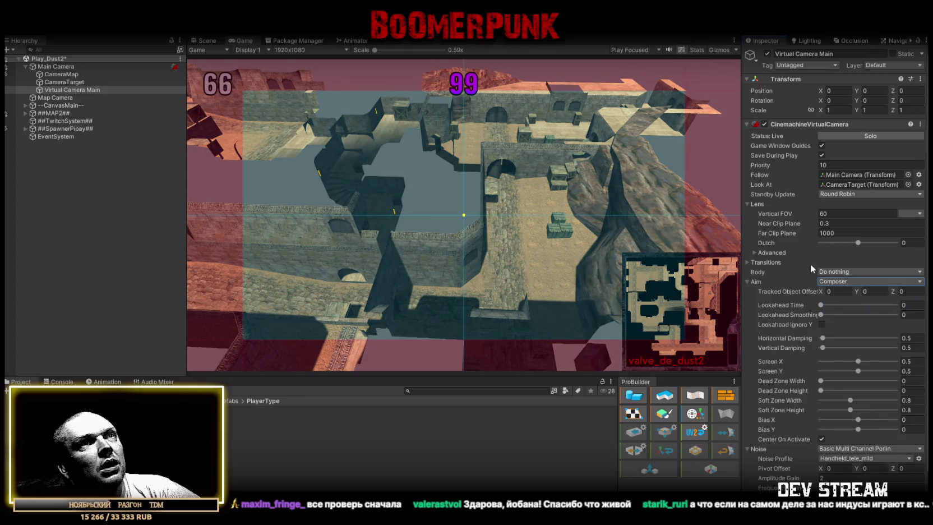
click(821, 305)
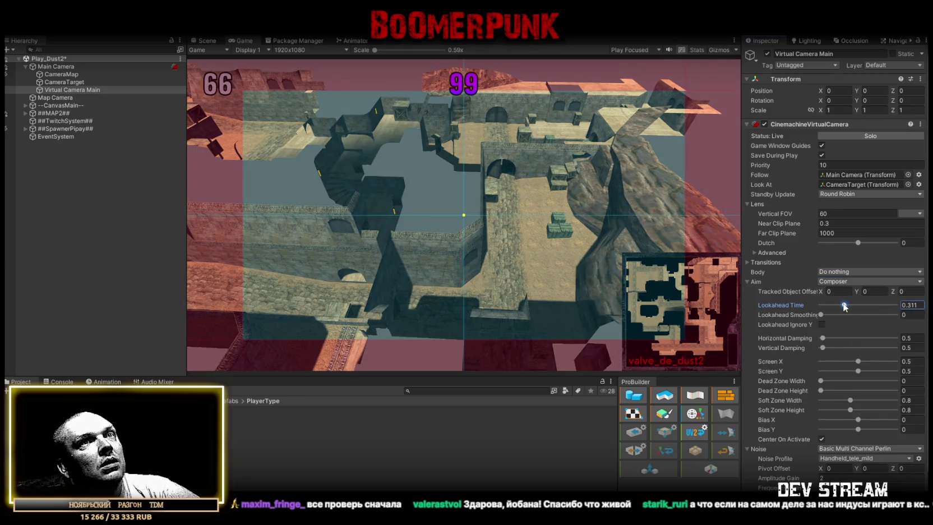
drag(822, 338, 846, 348)
key(ctrl+z)
click(858, 360)
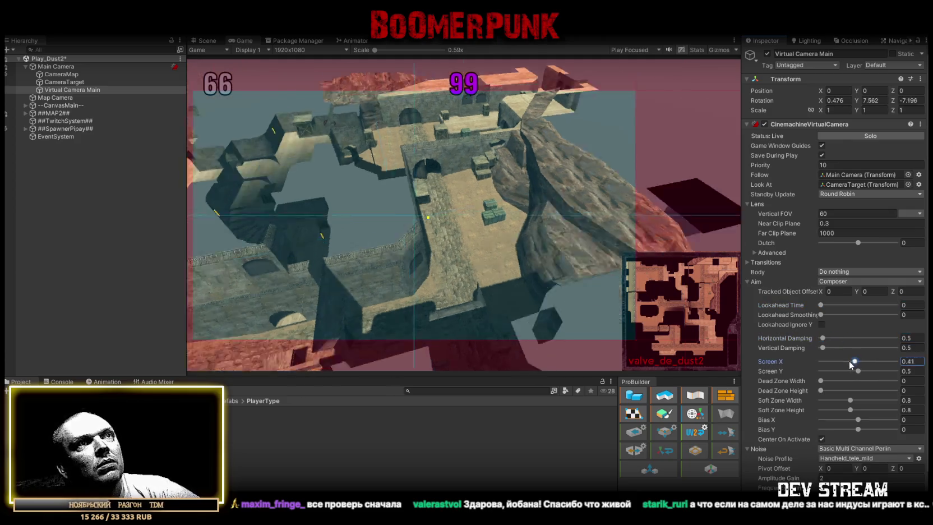
drag(857, 361, 859, 371)
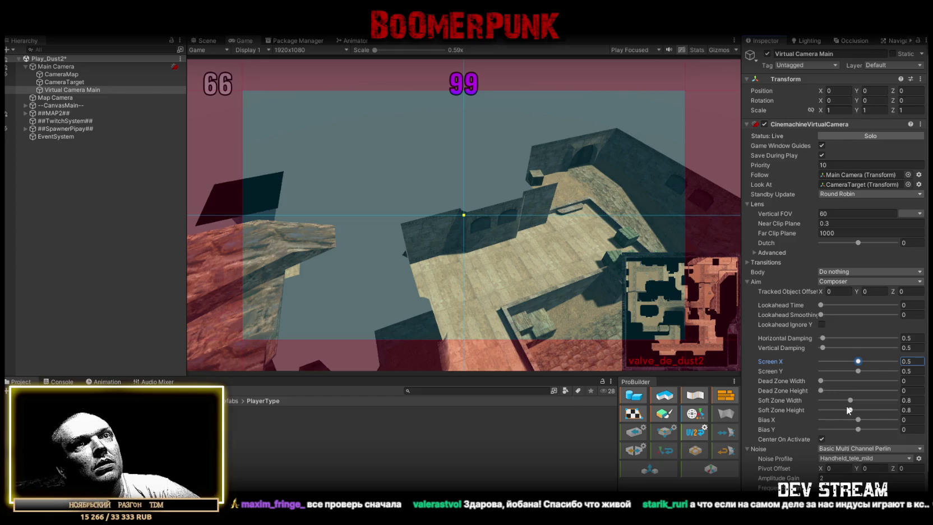
Step: Set the composer's Soft Zone Height and Soft Zone Width both to 0.25
drag(850, 400, 823, 401)
key(Tab)
text(0.1)
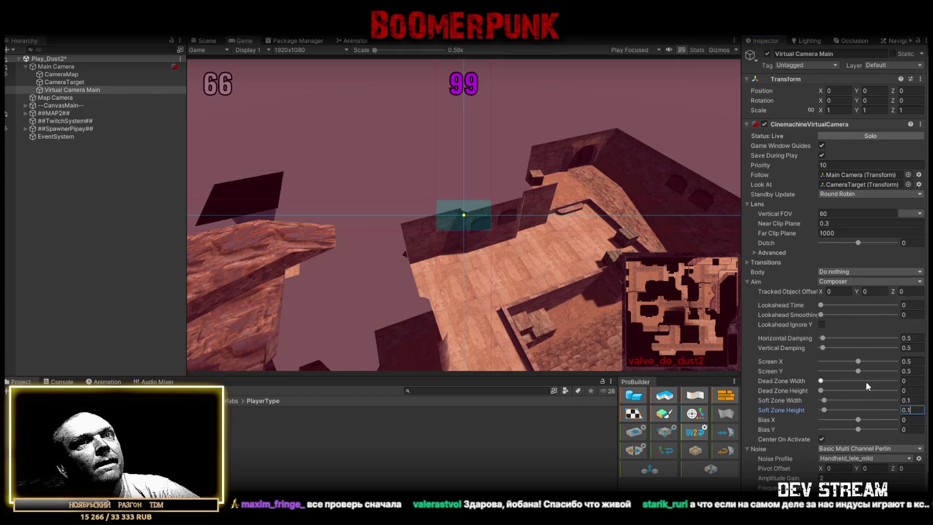
key(BackSpace)
text(25)
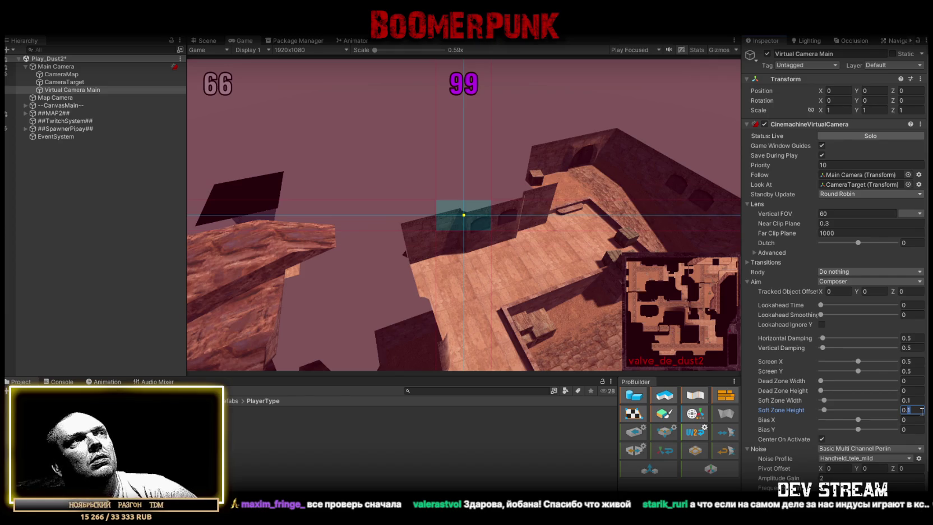
click(910, 401)
text(0.25)
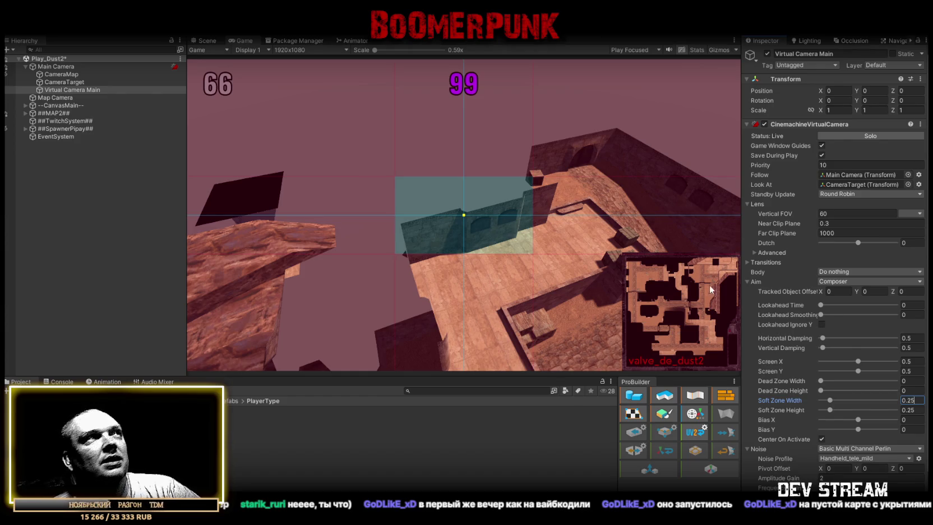
Step: Frame the virtual camera in the Scene view, play-test, then stop and return to the Game view
click(202, 42)
mouse_move(483, 191)
mouse_down()
mouse_move(546, 184)
mouse_move(503, 195)
mouse_up()
key(f)
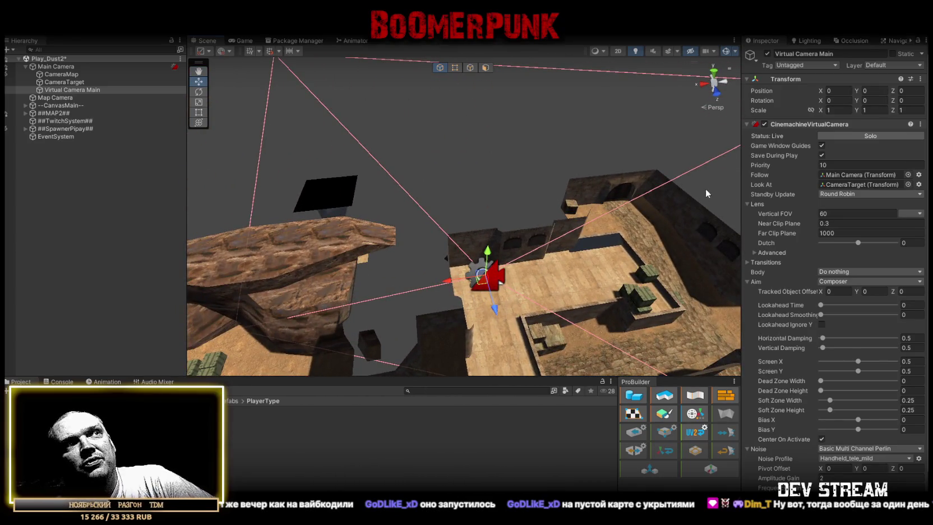
scroll(705, 192, down, 5)
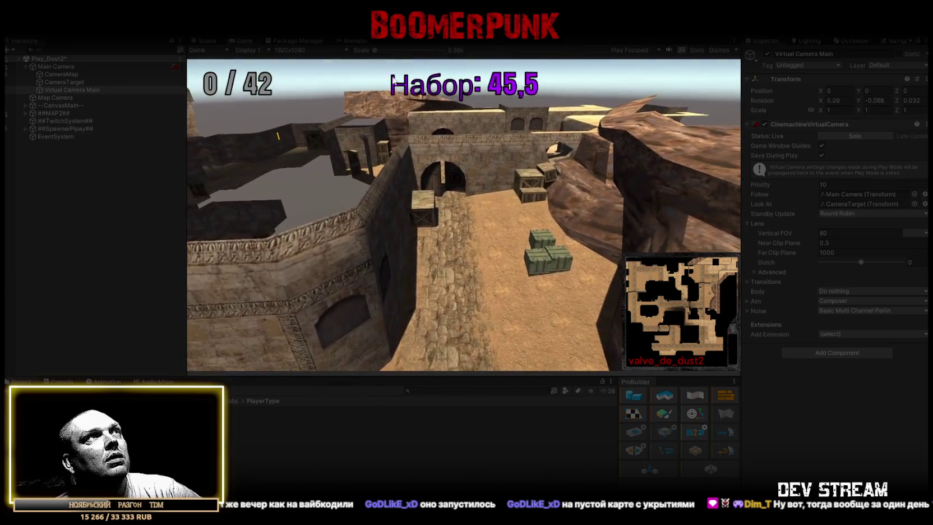
key(ctrl+p)
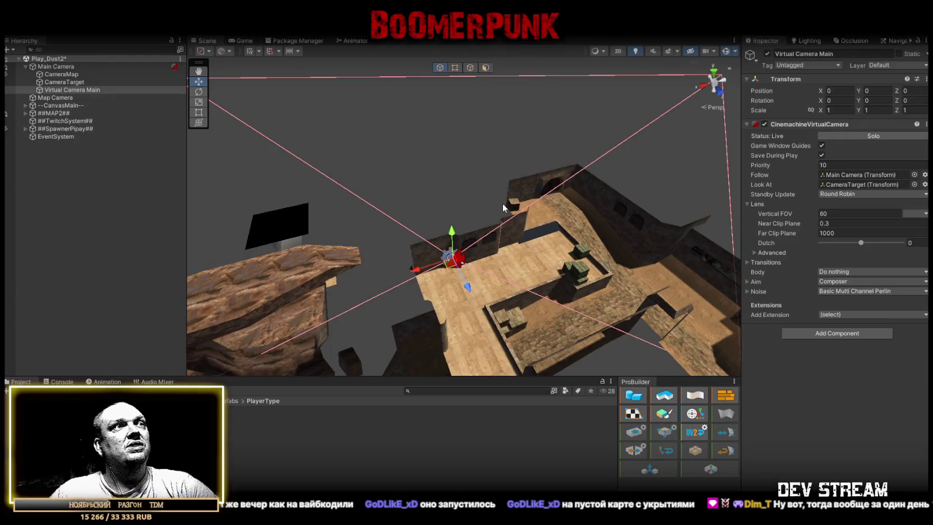
click(243, 41)
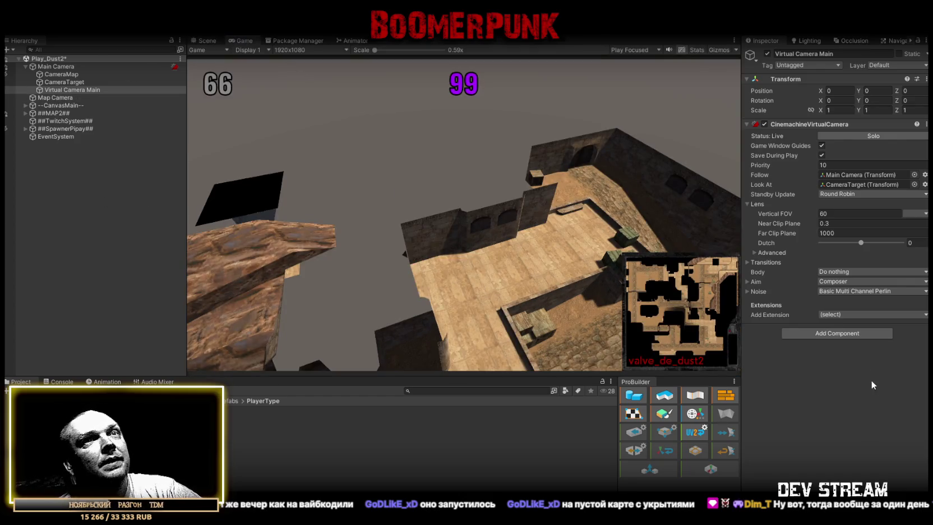
Step: Keep the composer dead zone at 0 and set Soft Zone Width to 0.5
click(749, 280)
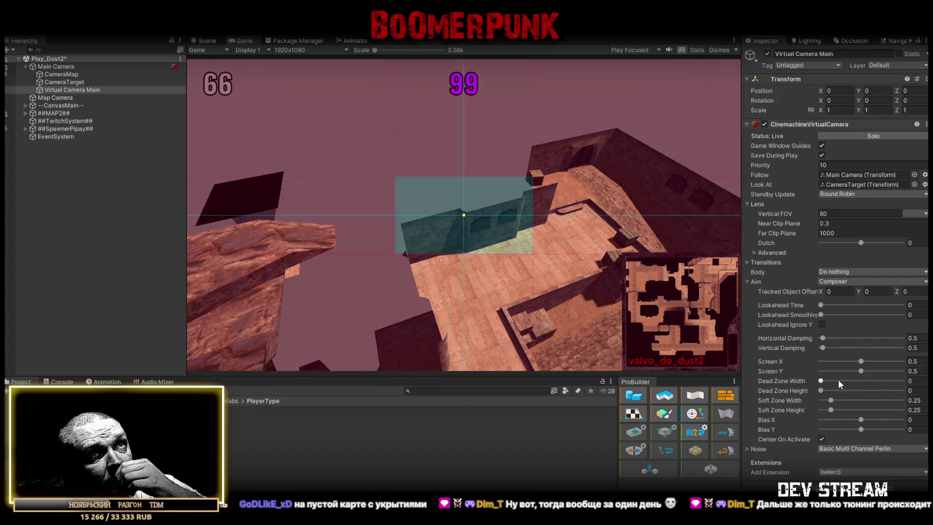
drag(823, 380, 833, 382)
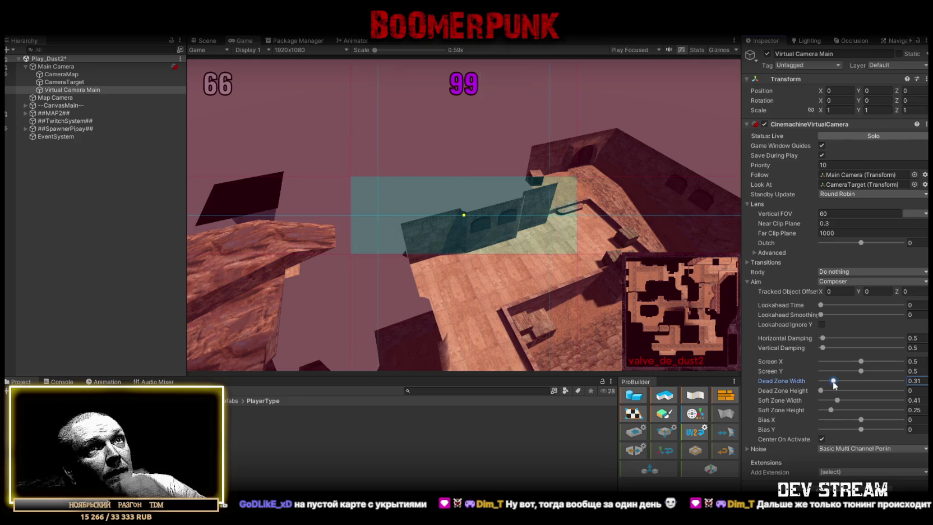
drag(834, 383, 837, 383)
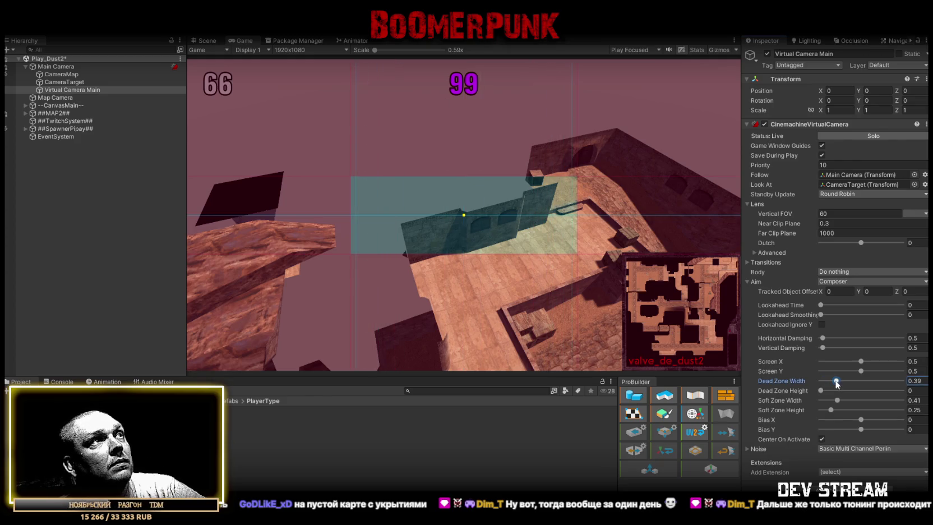
key(ctrl+z)
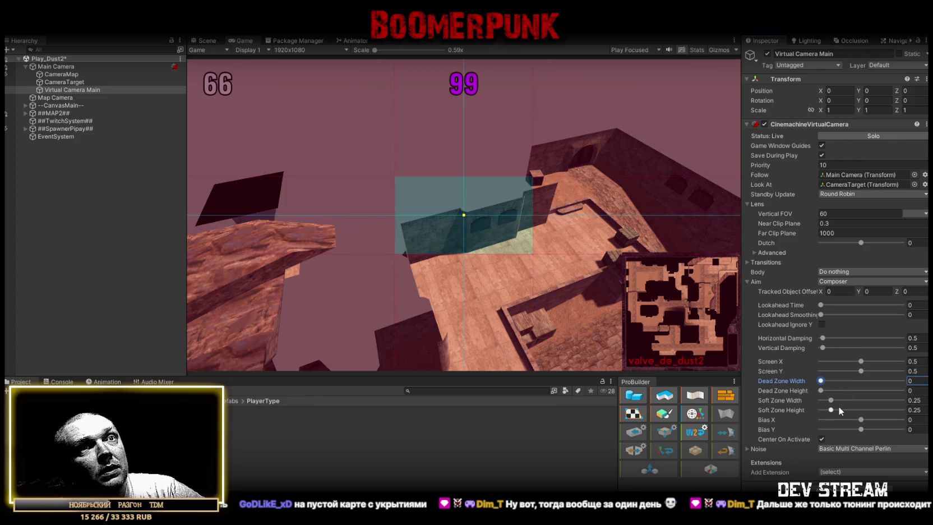
drag(834, 399, 839, 400)
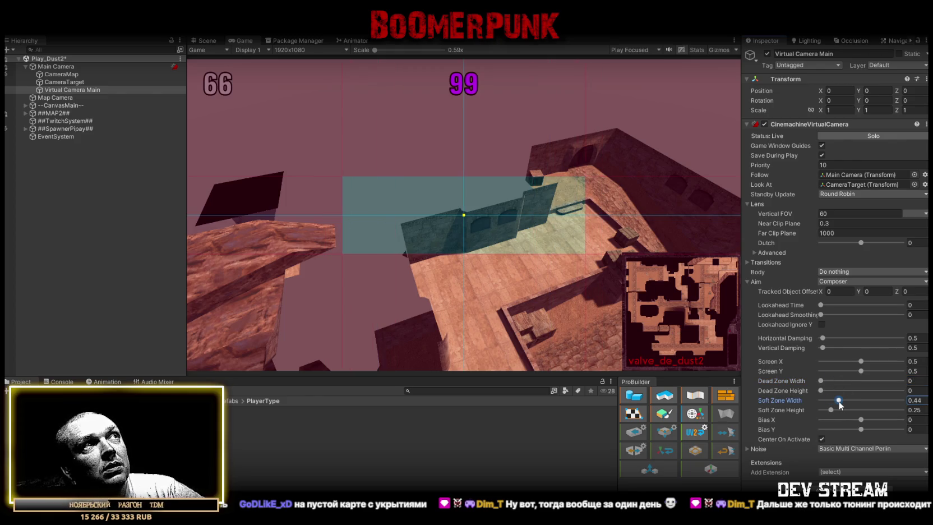
double_click(916, 400)
text(0.5)
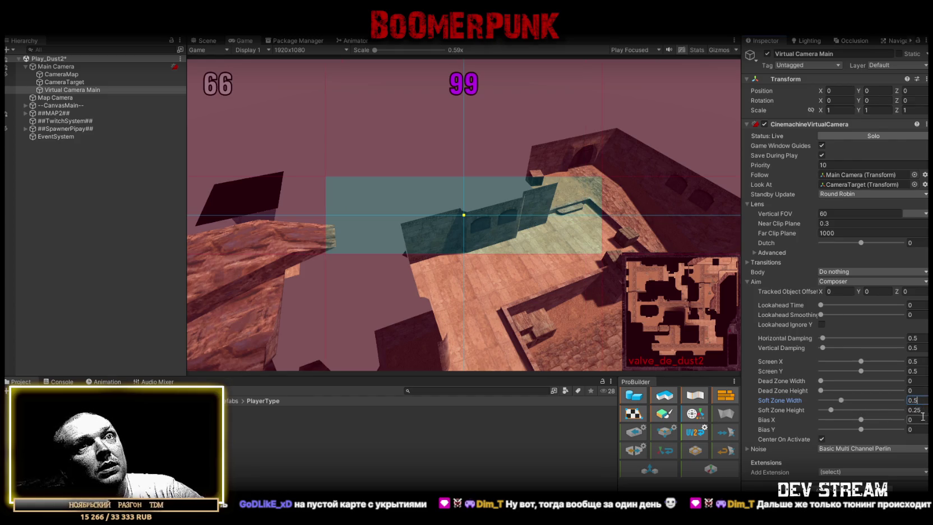
Step: Lower the composer's Bias Y to -0.15
mouse_move(861, 430)
mouse_down()
mouse_move(883, 429)
mouse_move(850, 433)
mouse_up()
double_click(919, 429)
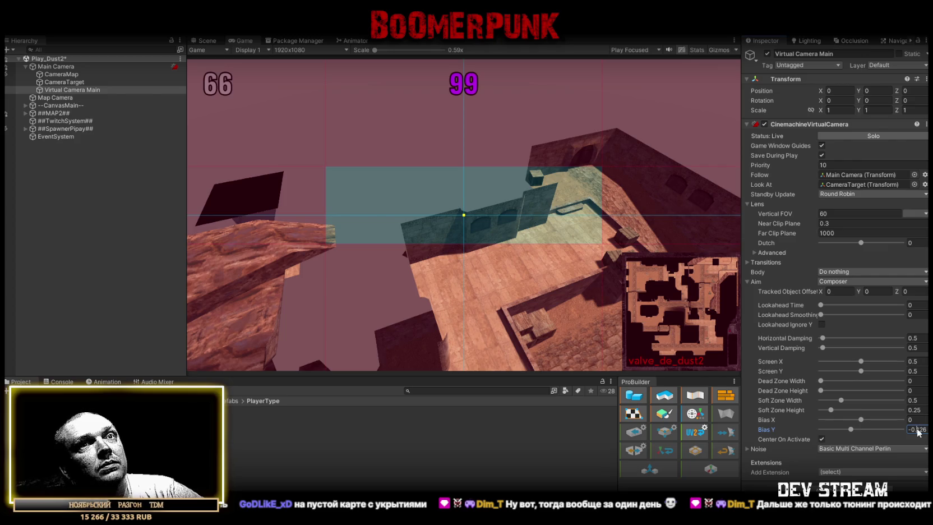
text(-0.15)
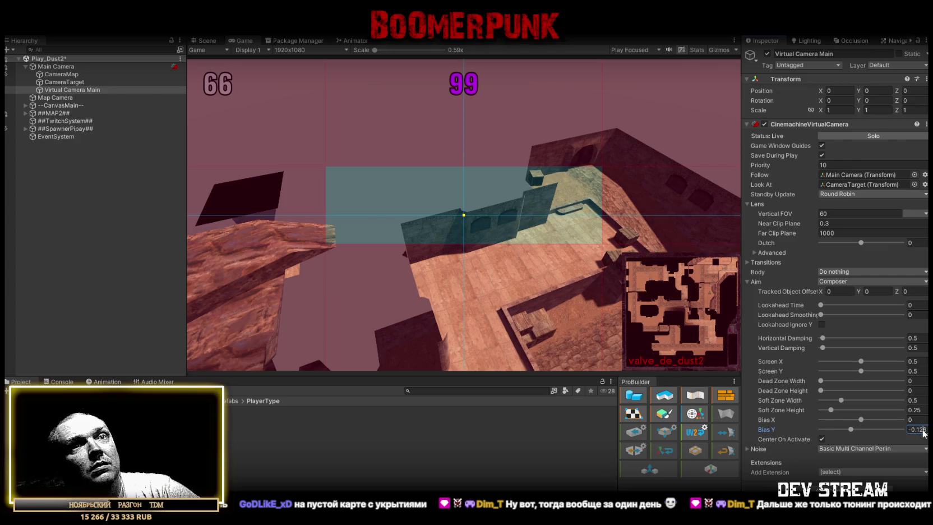
Step: Confirm Bias Y at -0.15 and set the noise Pivot Offset X to 1
key(Return)
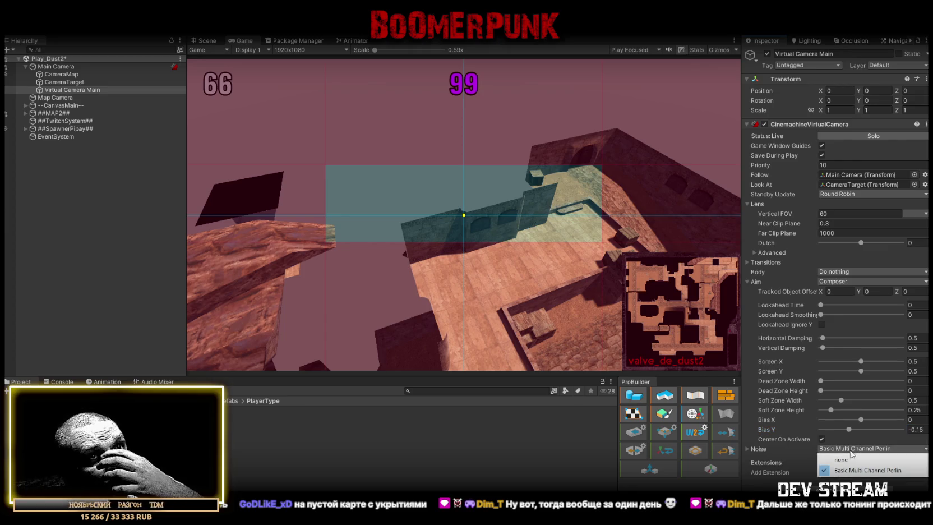
click(748, 448)
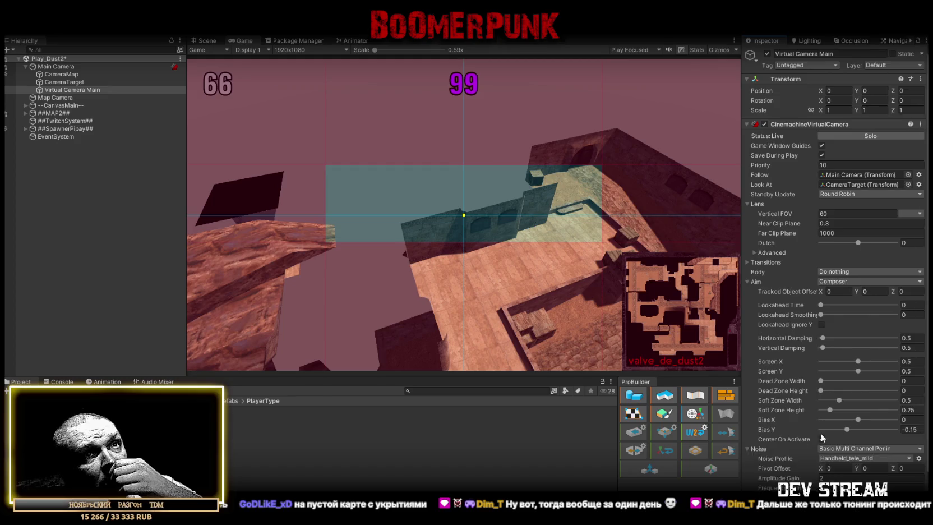
scroll(838, 442, down, 1)
click(840, 431)
text(1)
key(Tab)
key(Tab)
click(864, 432)
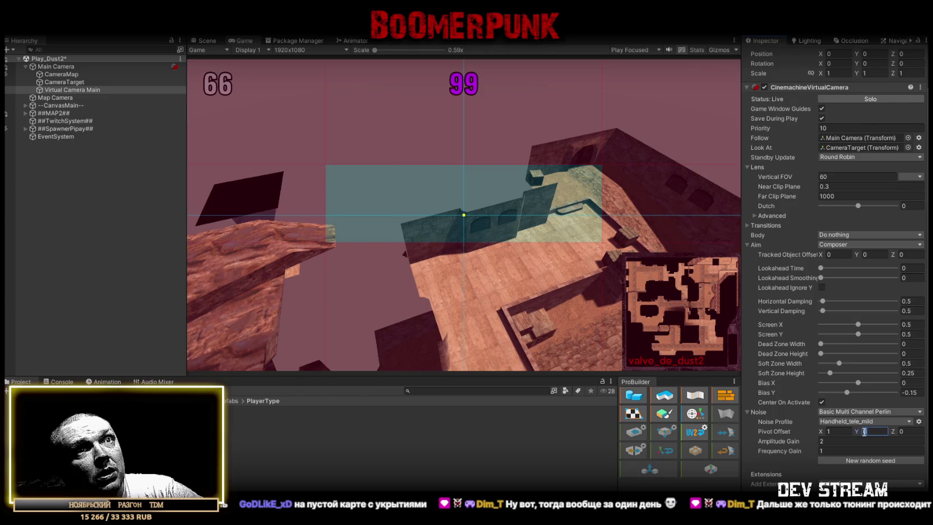
Step: Select Main Camera and tilt its X rotation to 43.591
scroll(826, 301, up, 1)
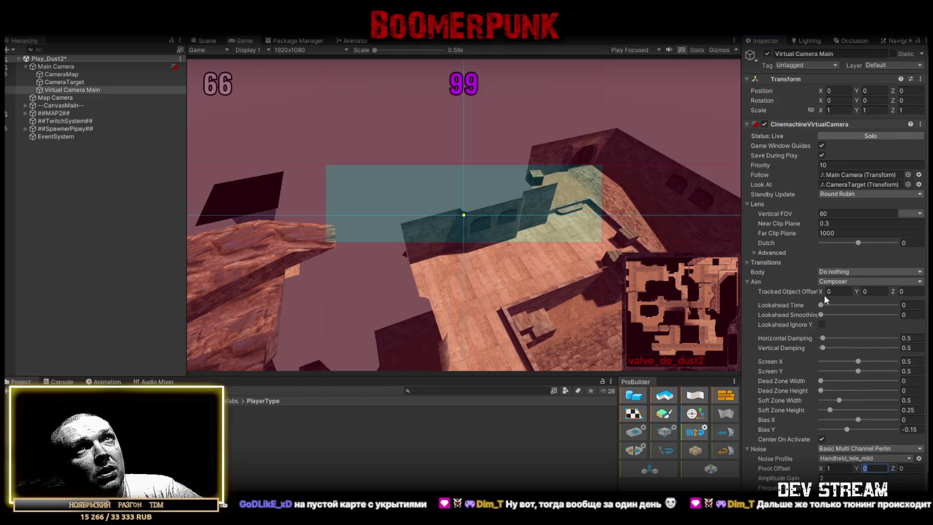
click(828, 100)
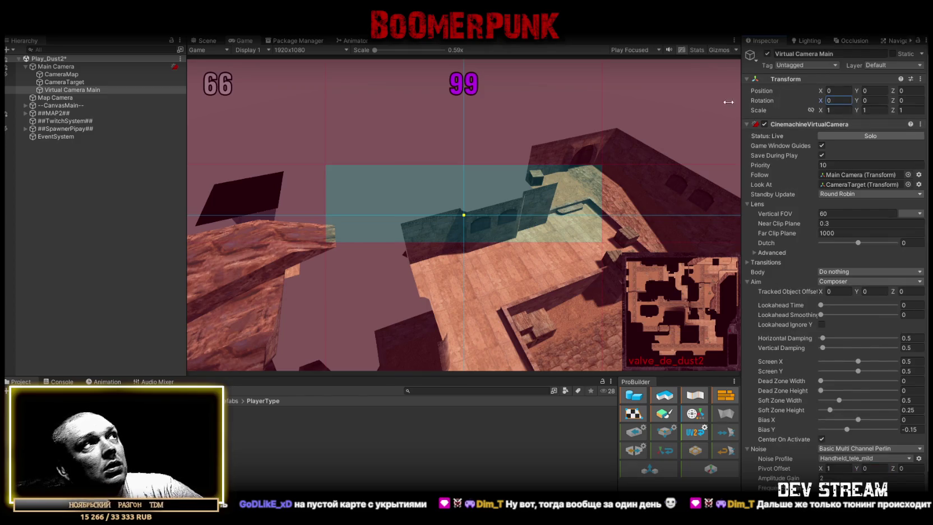
click(56, 67)
mouse_move(800, 99)
mouse_down()
mouse_move(740, 96)
mouse_move(878, 121)
mouse_move(898, 101)
mouse_up()
Step: Check the Main Camera's rotation fields, leaving X at 43.591
click(899, 100)
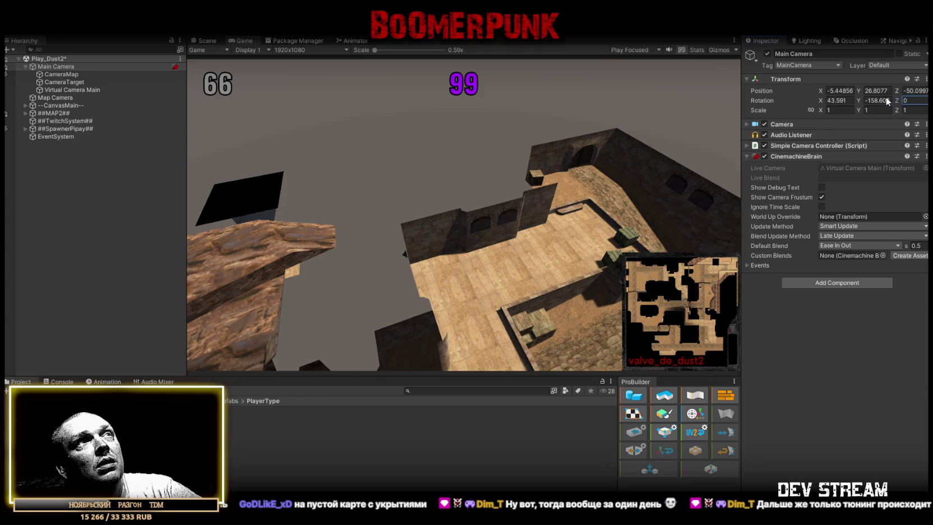
click(429, 178)
click(202, 41)
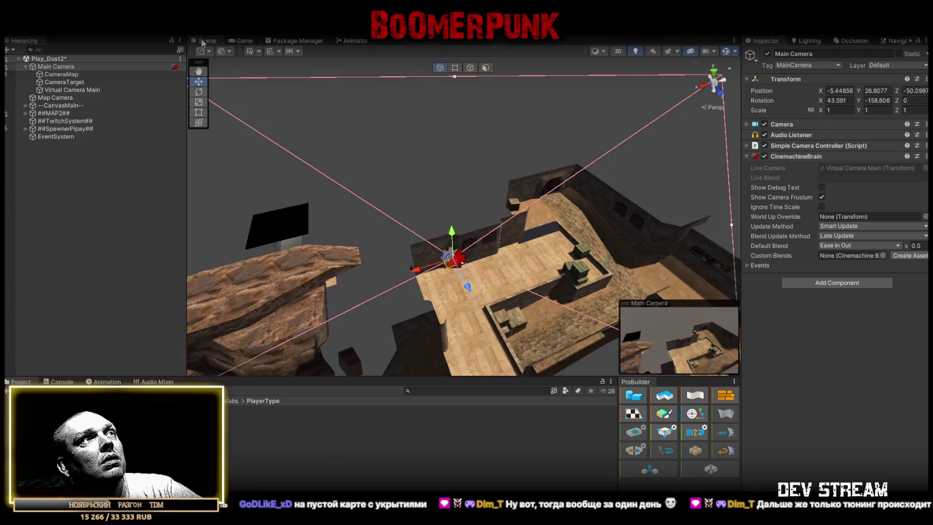
click(905, 101)
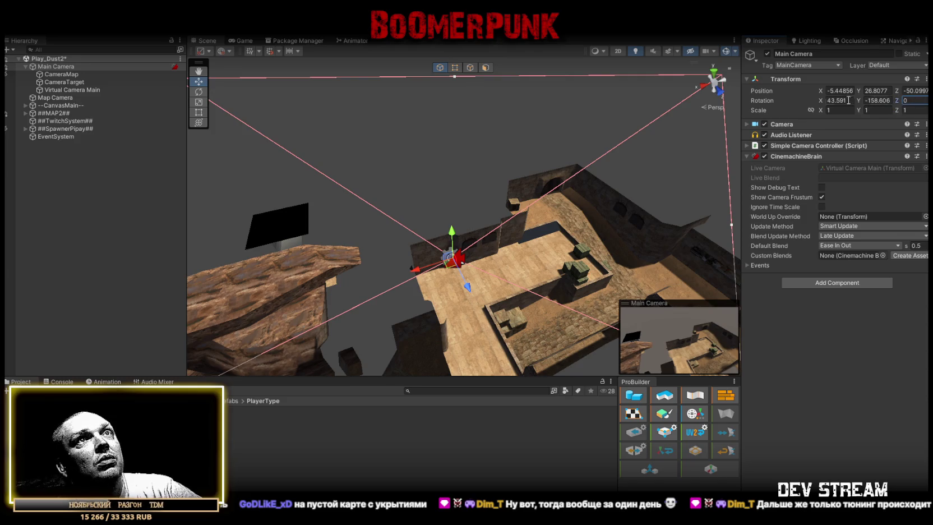
click(835, 100)
click(873, 101)
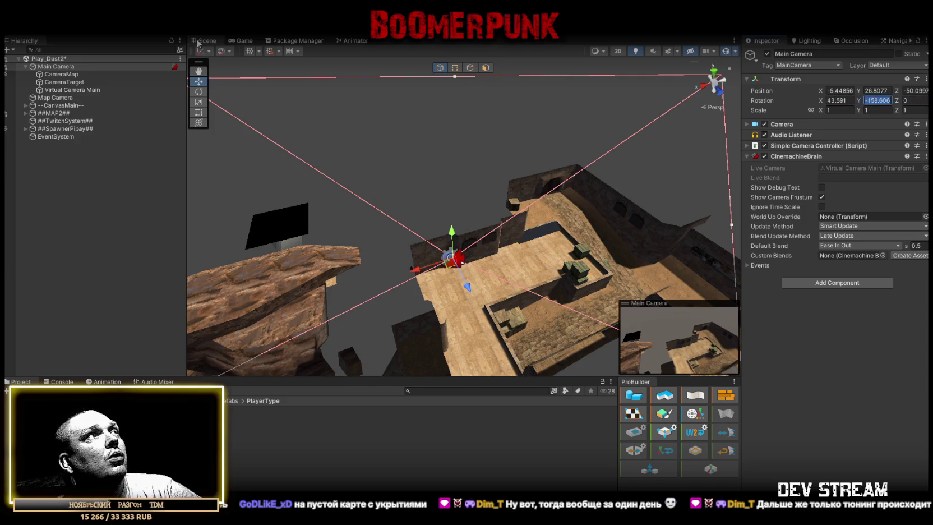
Step: Reselect Virtual Camera Main and set its noise Pivot Offset Y to 2
click(55, 91)
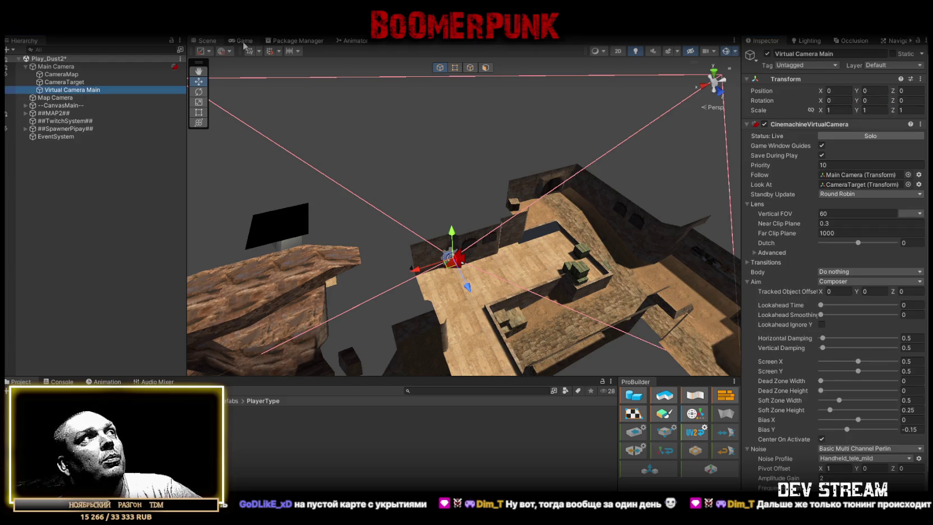
click(242, 41)
scroll(863, 430, down, 2)
click(875, 431)
text(2)
click(835, 431)
text(12)
key(Return)
Step: Set the virtual camera's noise Pivot Offset X to 2 during the play-test
text(2)
click(729, 479)
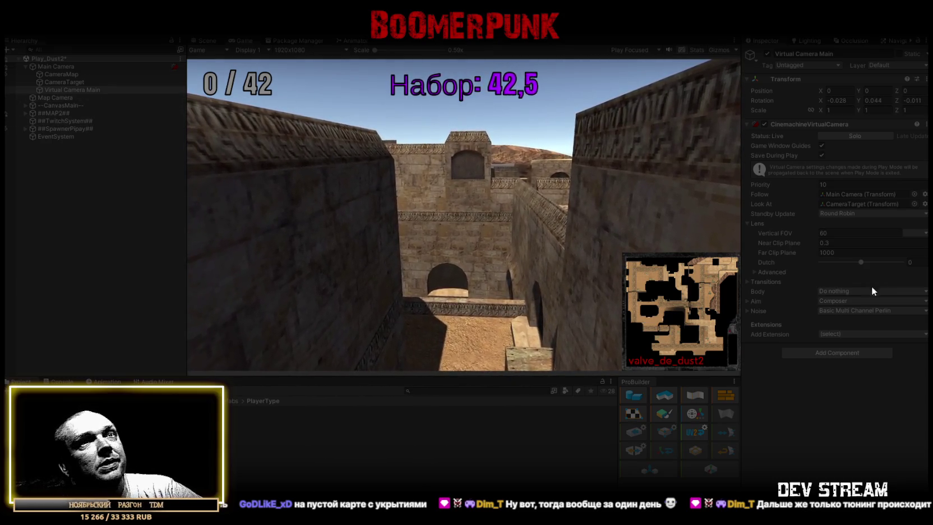
click(747, 311)
click(911, 330)
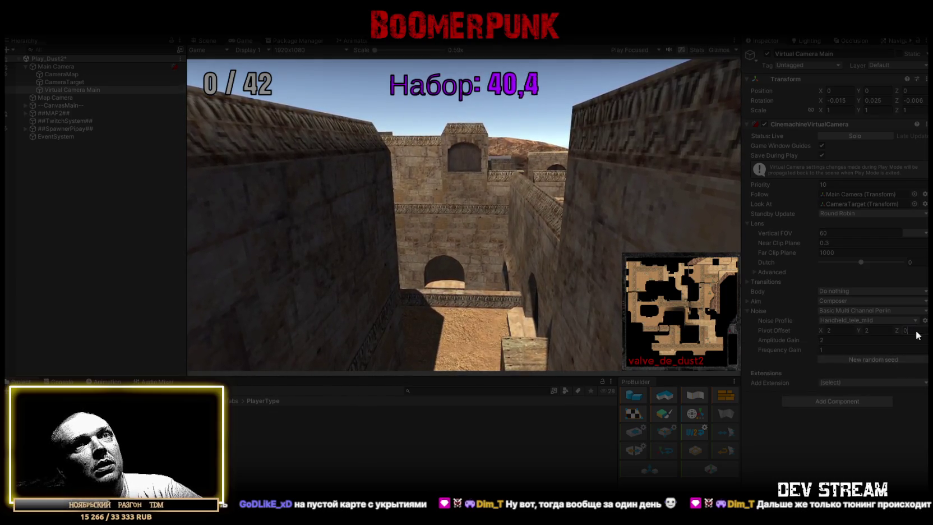
click(839, 330)
text(0)
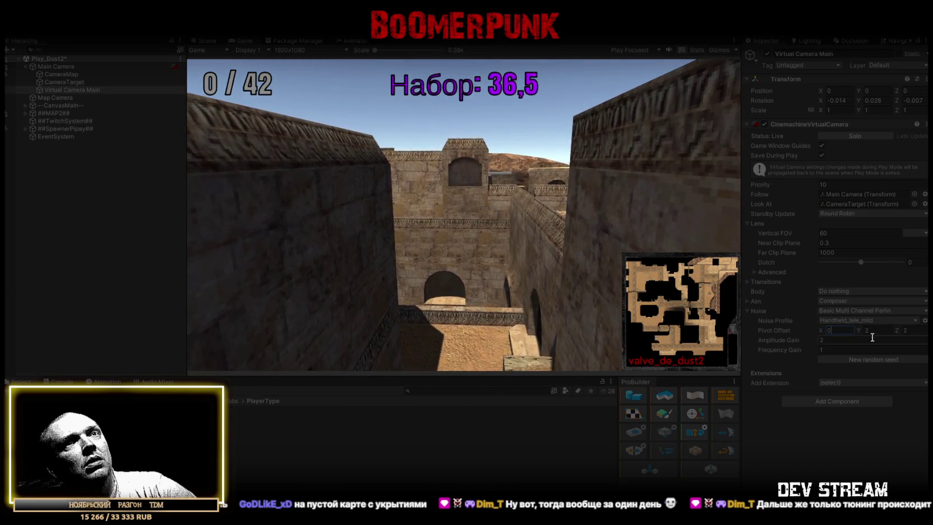
click(911, 331)
text(0)
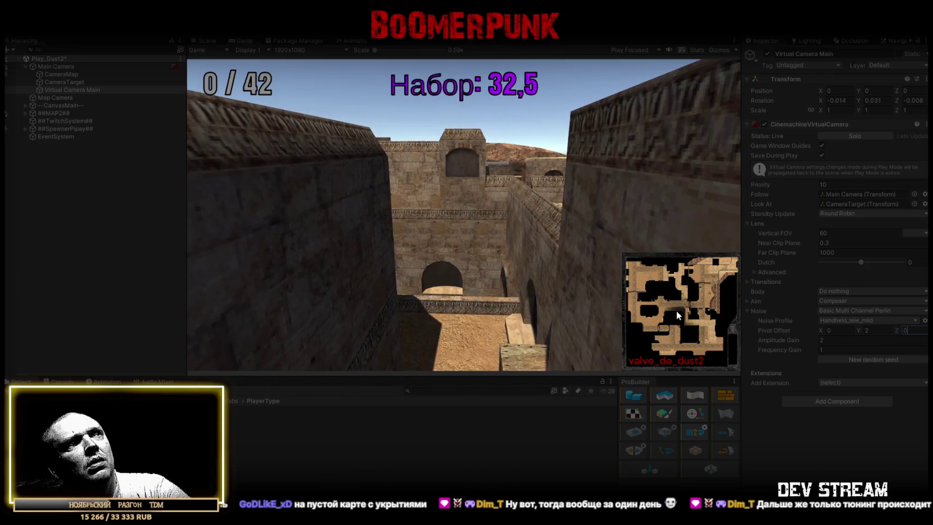
click(835, 329)
text(2)
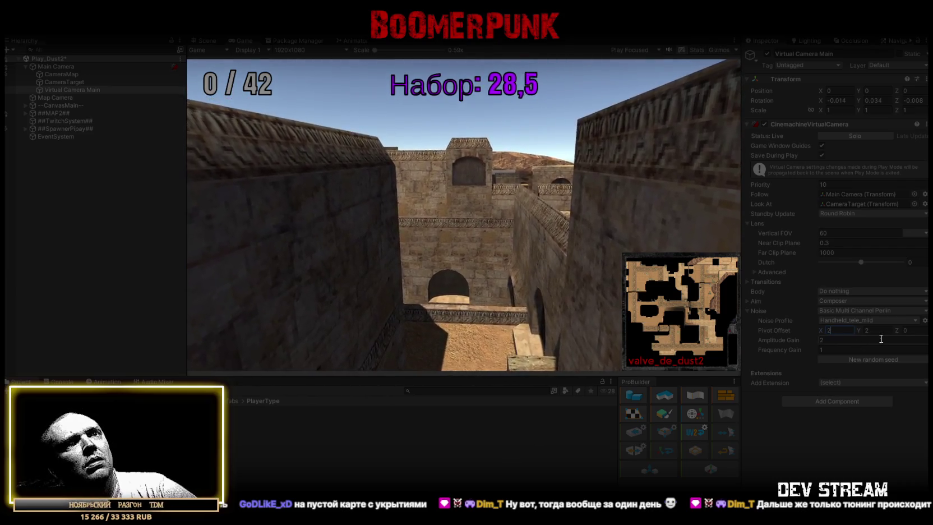
Step: Raise the noise Amplitude Gain to 5, leaving Frequency Gain at 1
click(838, 340)
text(1)
click(835, 349)
text(5)
click(835, 340)
text(5)
click(834, 349)
text(1)
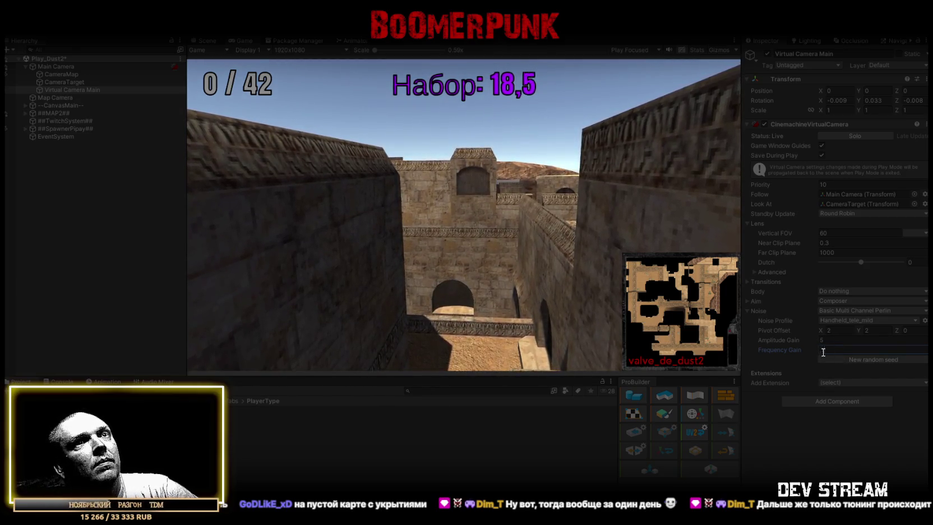
Step: Set the noise Pivot Offset to X 5, Y 0, Z 5
click(835, 330)
text(5)
click(872, 330)
text(5)
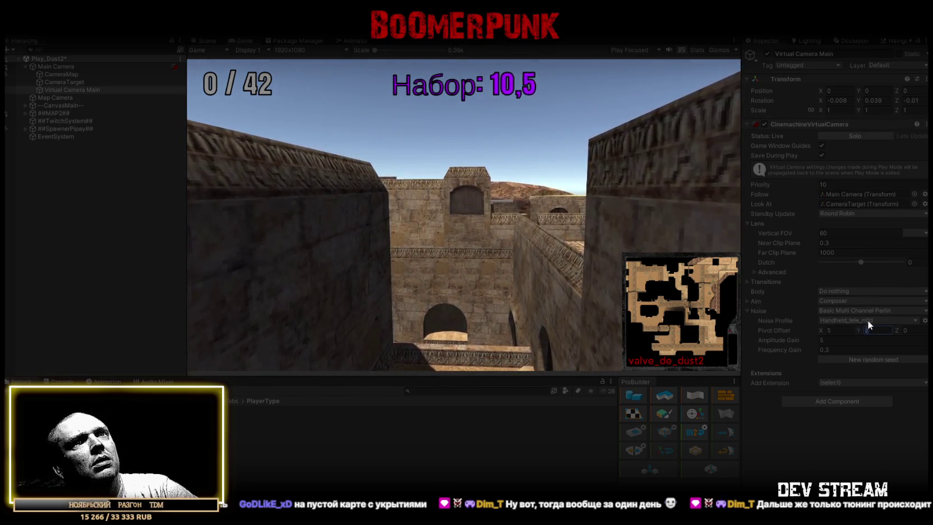
text(0)
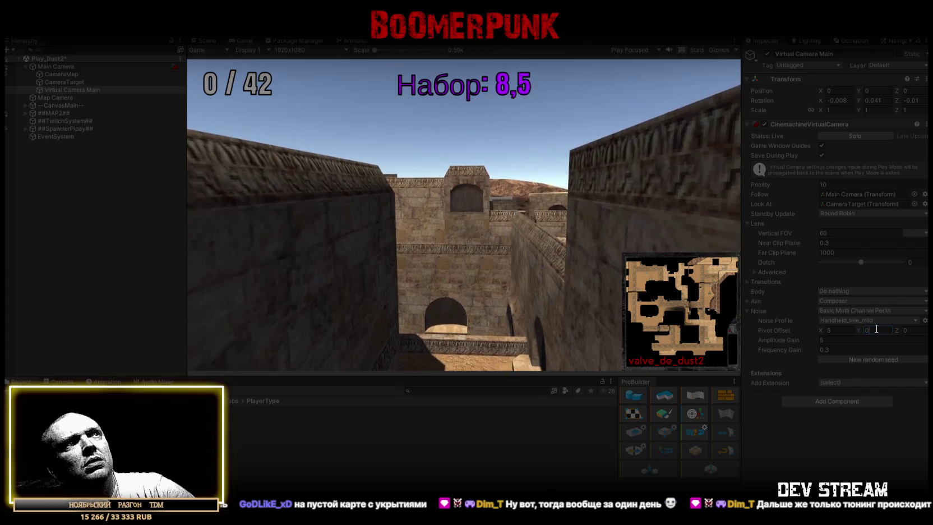
click(918, 331)
text(5)
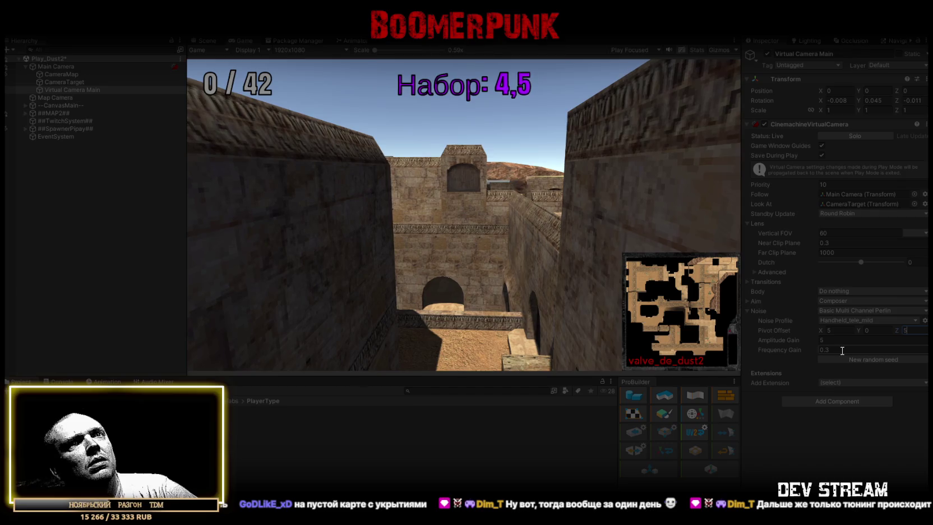
Step: Set Frequency Gain to 5.3 and stop the game preview
double_click(821, 349)
text(5)
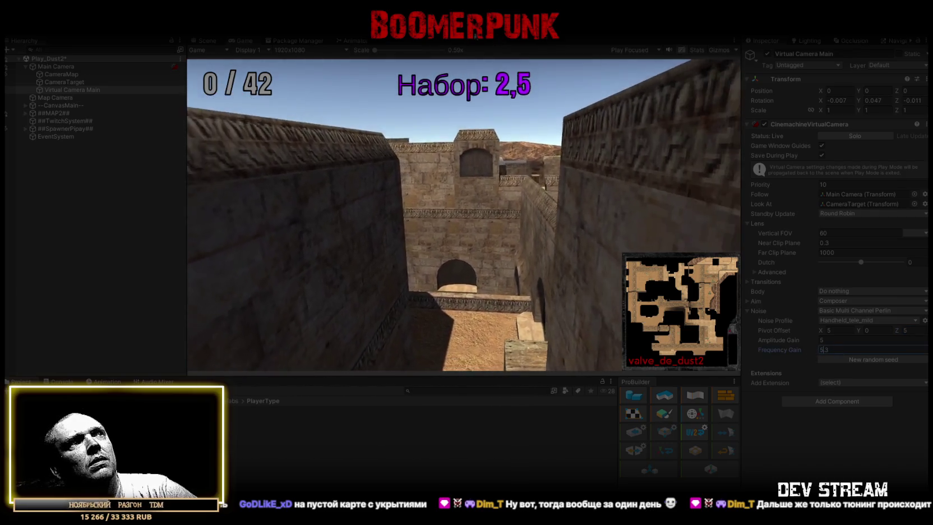
click(488, 39)
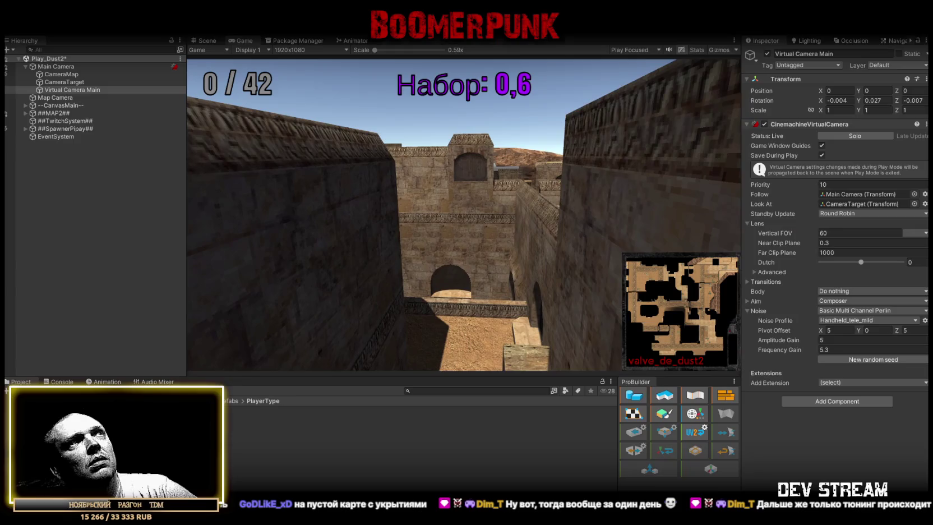
Step: On ##TwitchSystem##, collapse Twitch Chat Connector and disable the Match Starter script
click(64, 121)
click(762, 135)
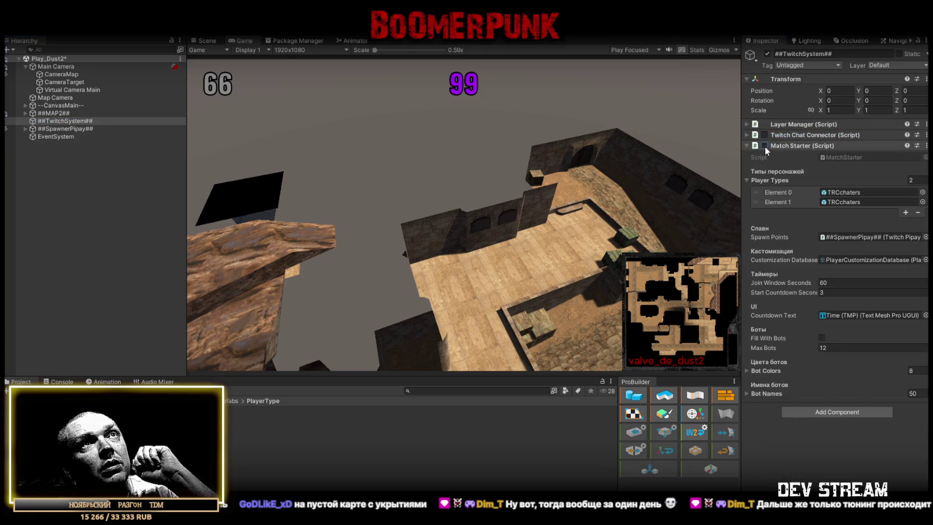
click(765, 146)
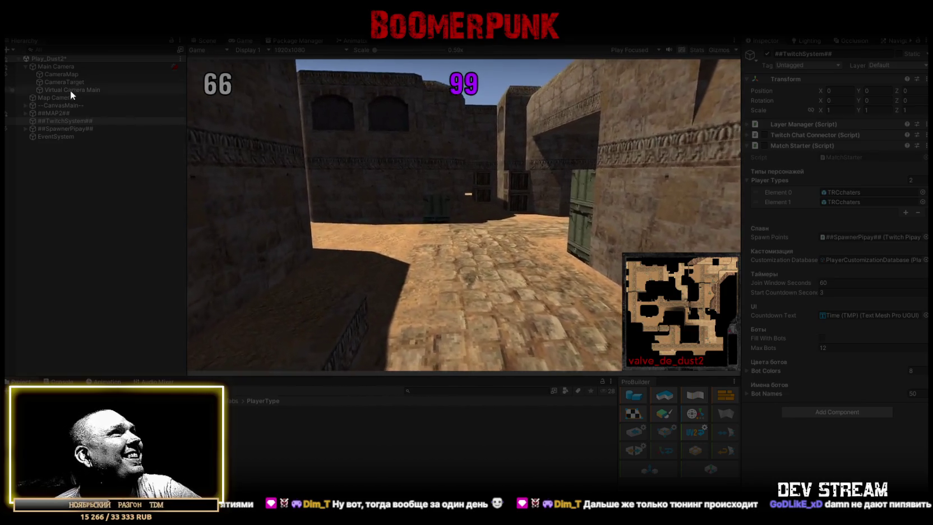
Step: Expand Virtual Camera Main's Noise and set pivot offset to 0 and frequency gain to 0.3
click(70, 90)
click(747, 311)
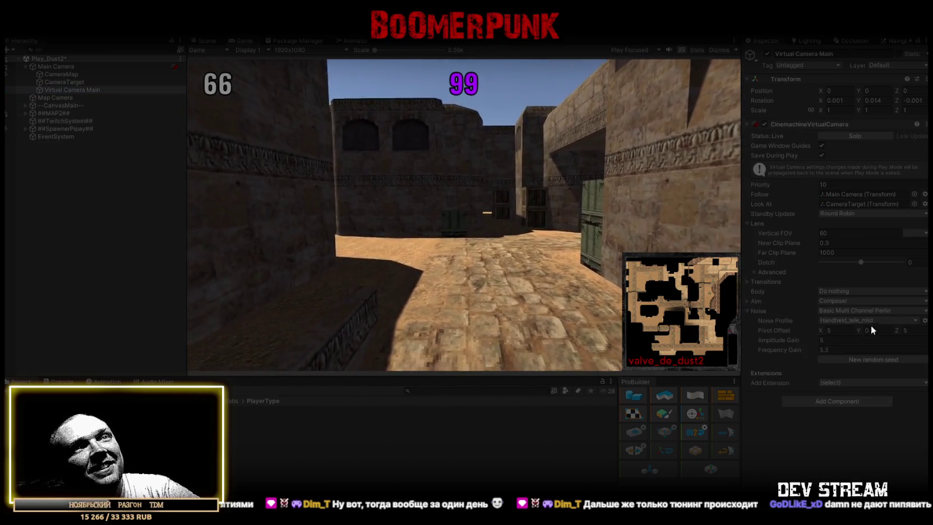
double_click(842, 330)
text(0)
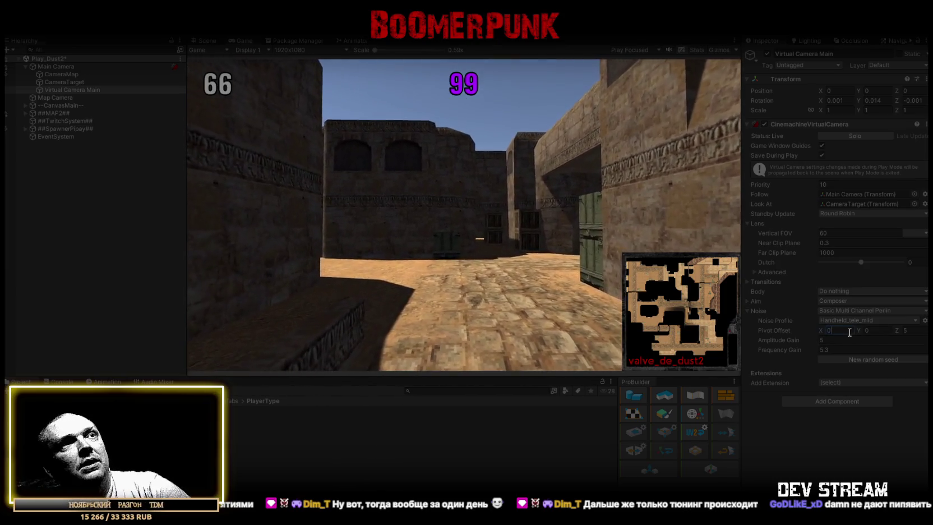
click(883, 334)
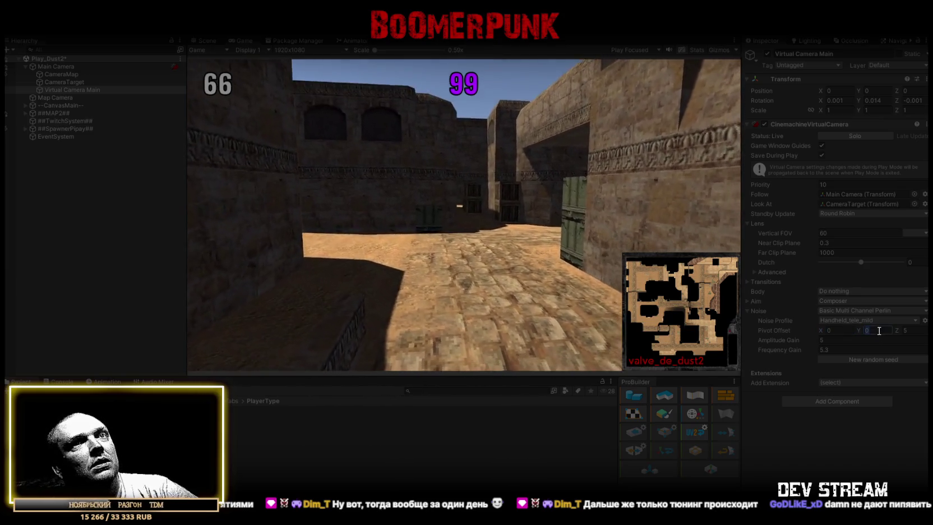
text(5)
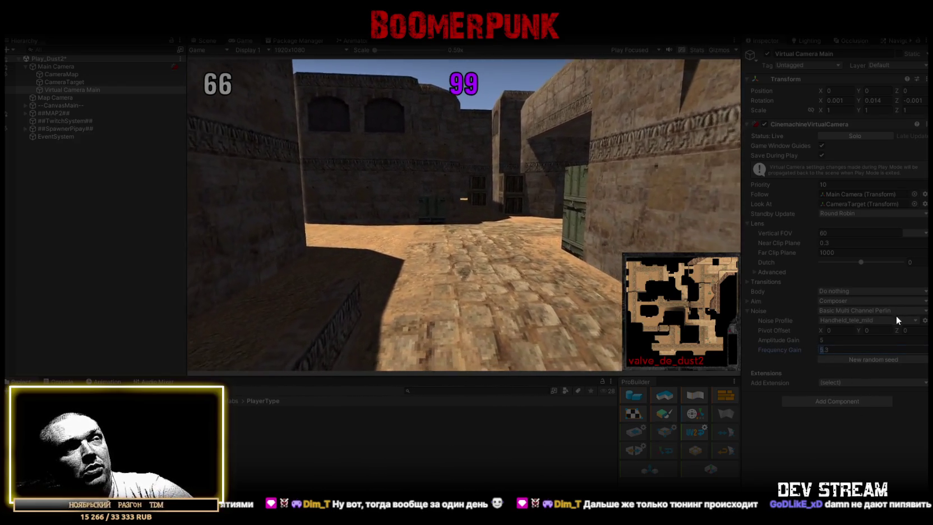
text(0)
key(Return)
Step: Set the virtual camera's noise amplitude gain to 3
click(826, 338)
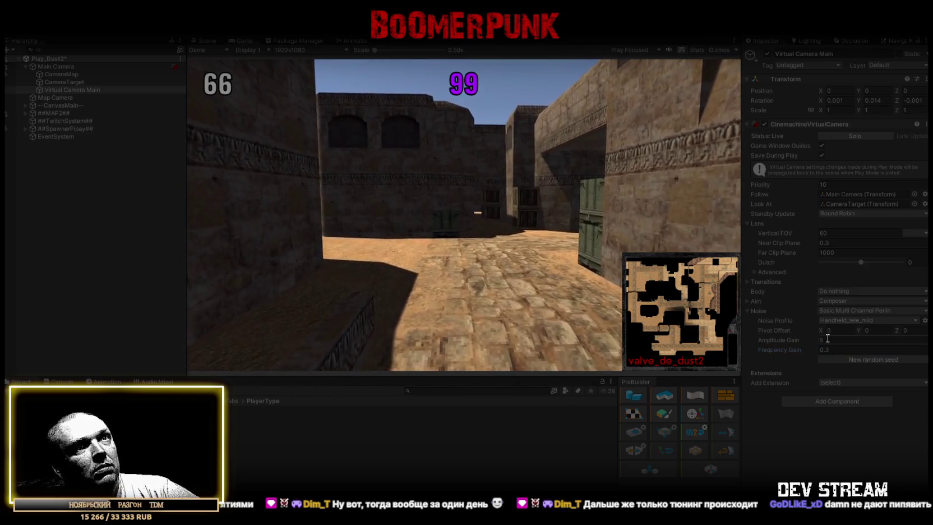
text(4)
key(BackSpace)
text(3)
key(Return)
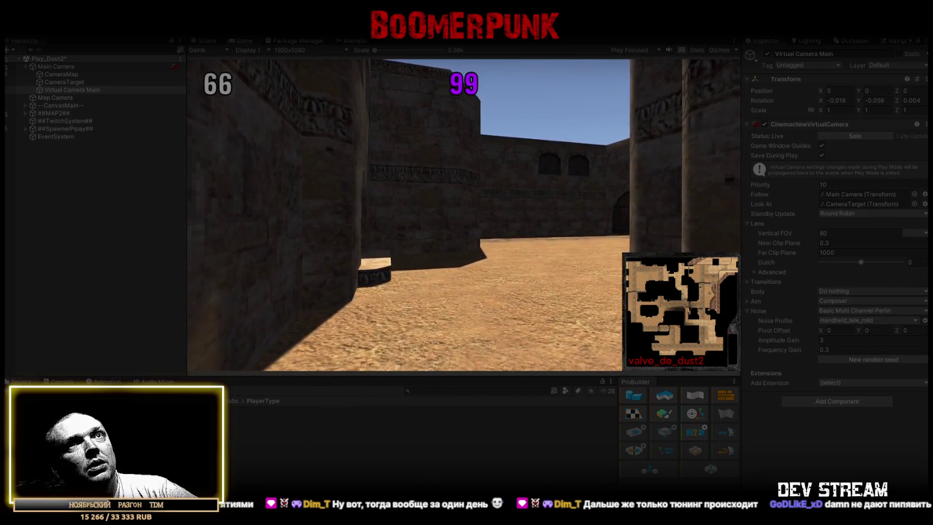
click(168, 66)
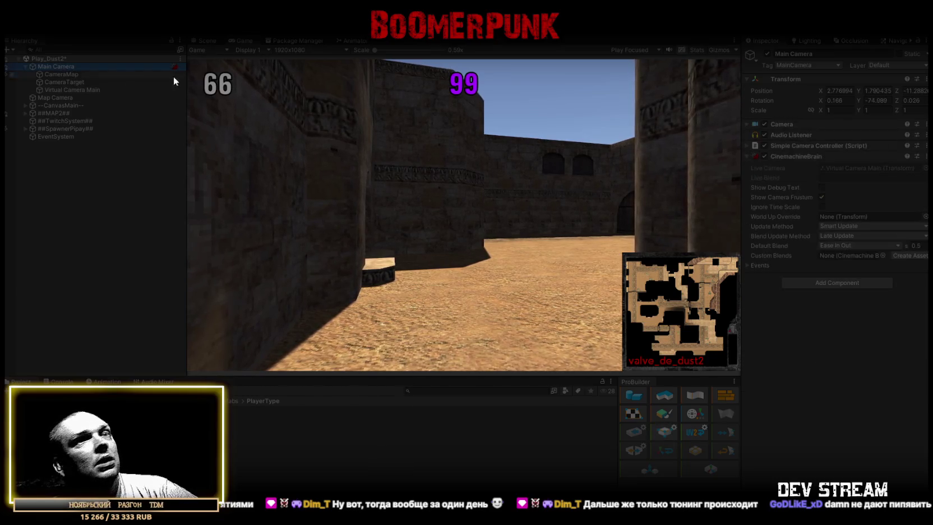
Step: Expand the Simple Camera Controller and set Position Lerp Time 0.5, Rotation Lerp Time 0.1
click(748, 146)
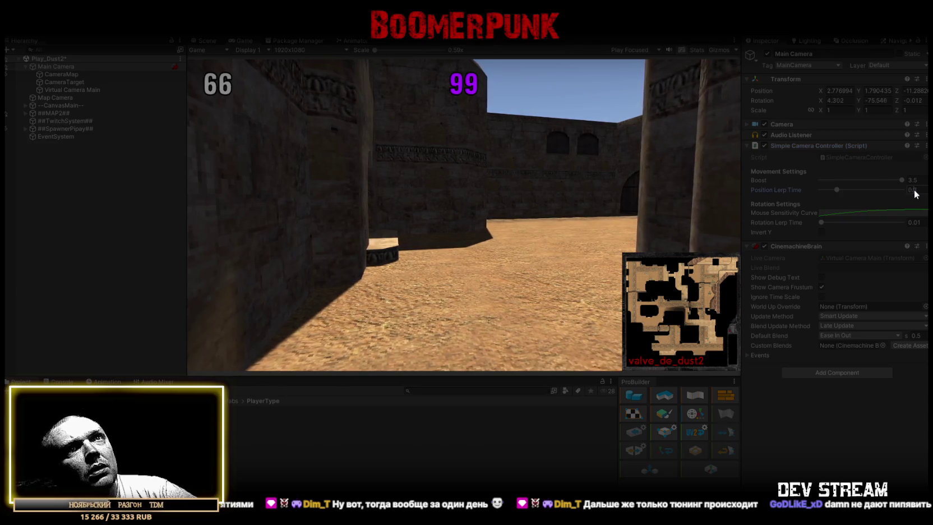
key(BackSpace)
text(5)
key(Return)
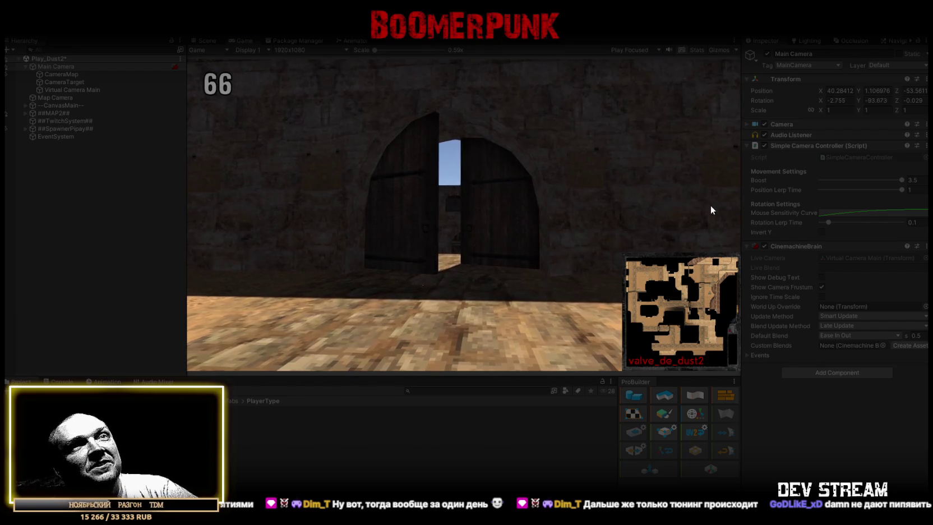
drag(883, 188, 702, 193)
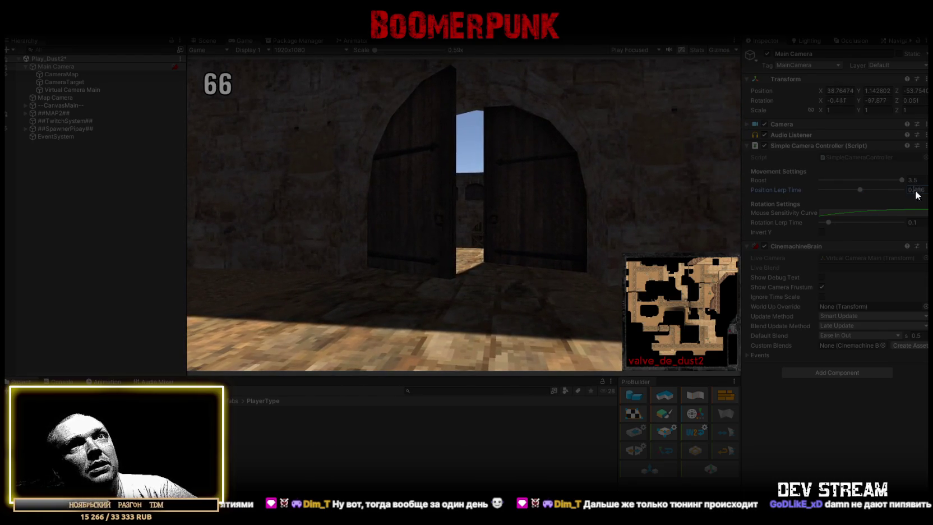
click(711, 218)
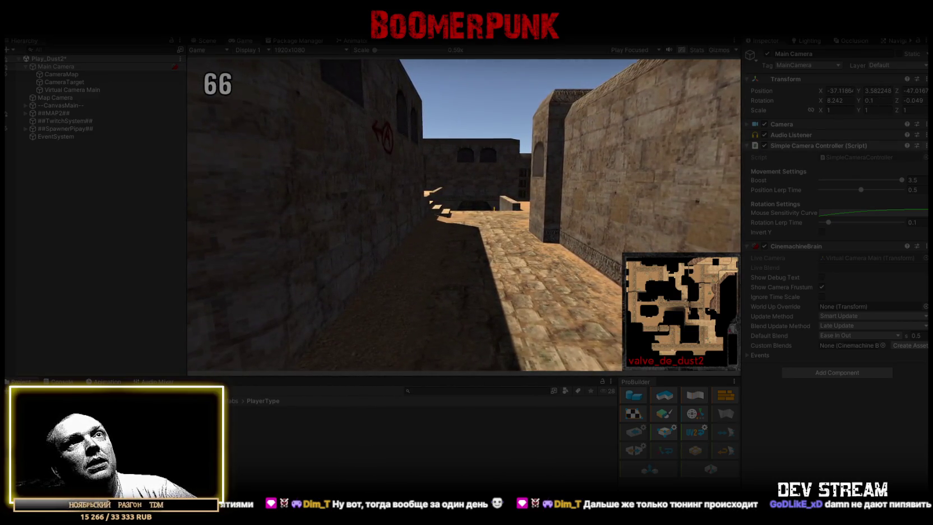
Step: Make the Simple Camera Controller always save when exiting play mode, then stop the game
click(926, 145)
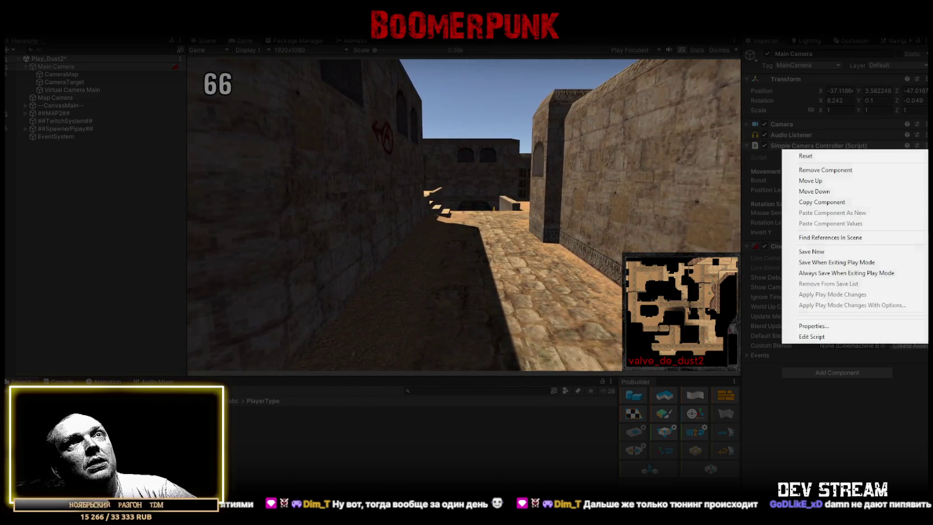
click(809, 275)
click(83, 90)
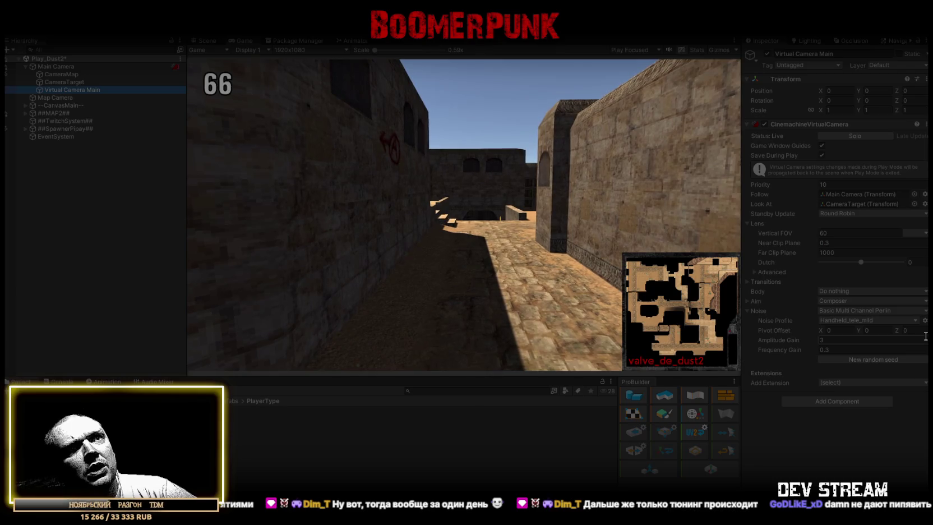
click(466, 27)
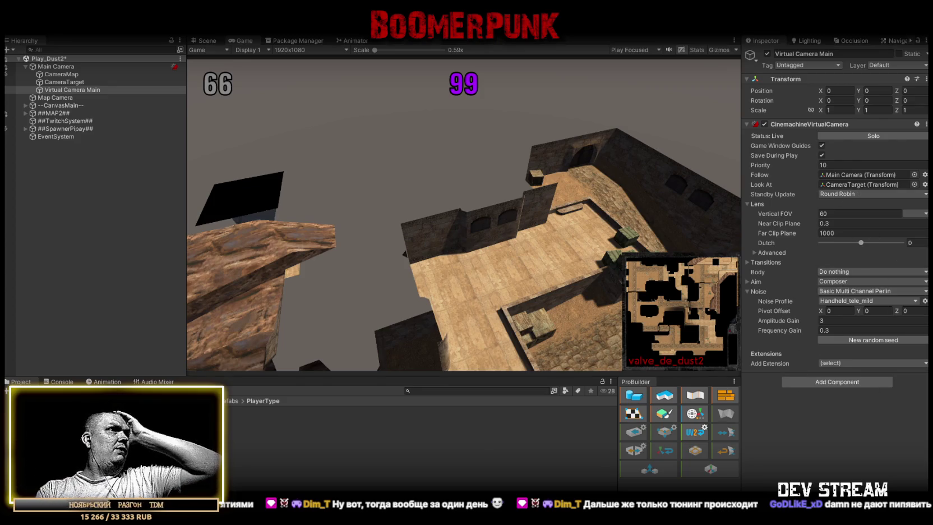
Step: Check the console, then inspect Main Camera and Virtual Camera Main to confirm the values kept
click(61, 382)
click(20, 381)
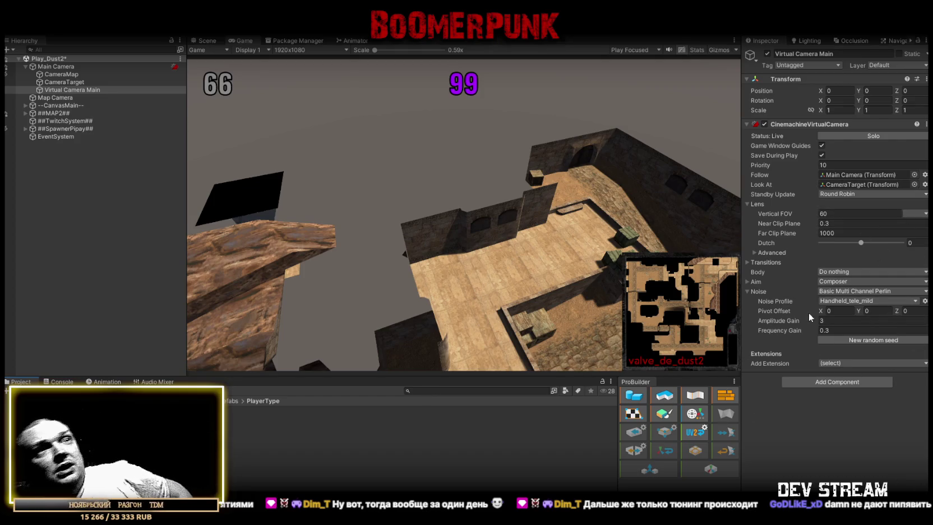
mouse_move(808, 311)
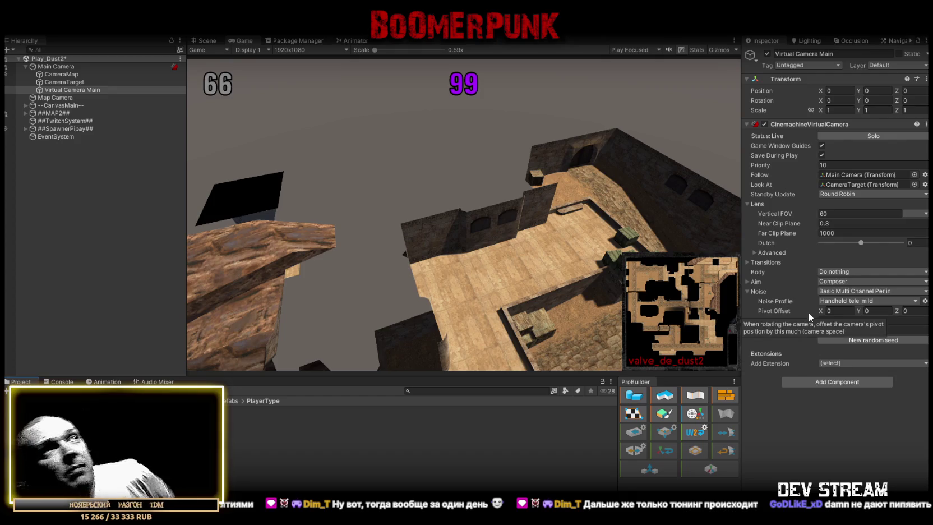
click(54, 67)
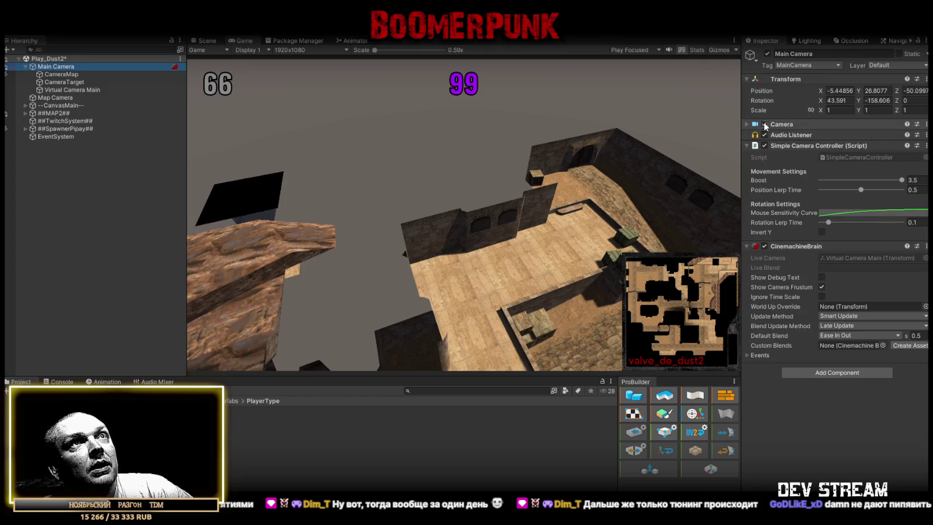
click(747, 124)
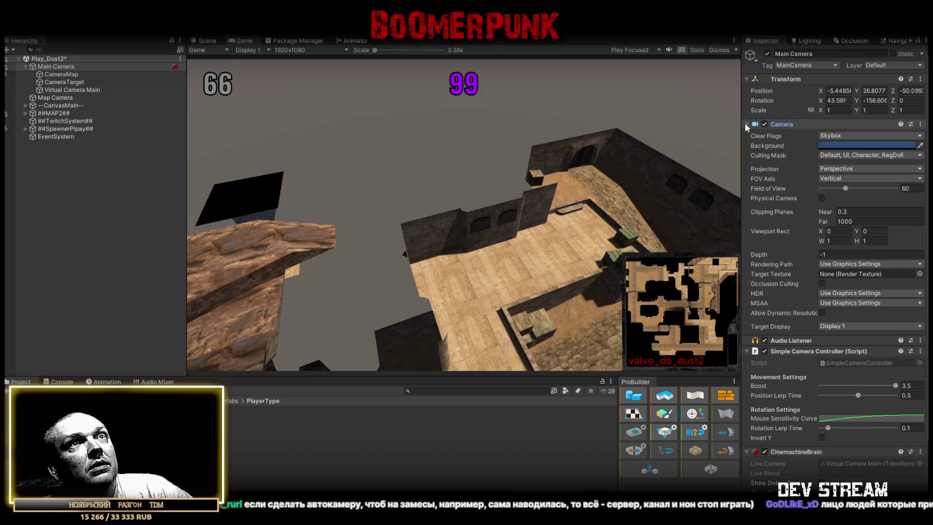
click(745, 124)
click(73, 90)
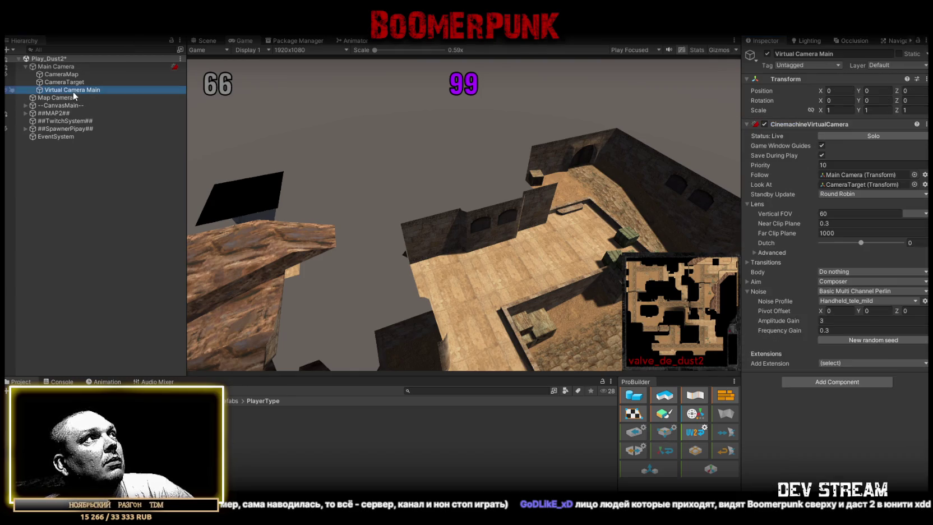